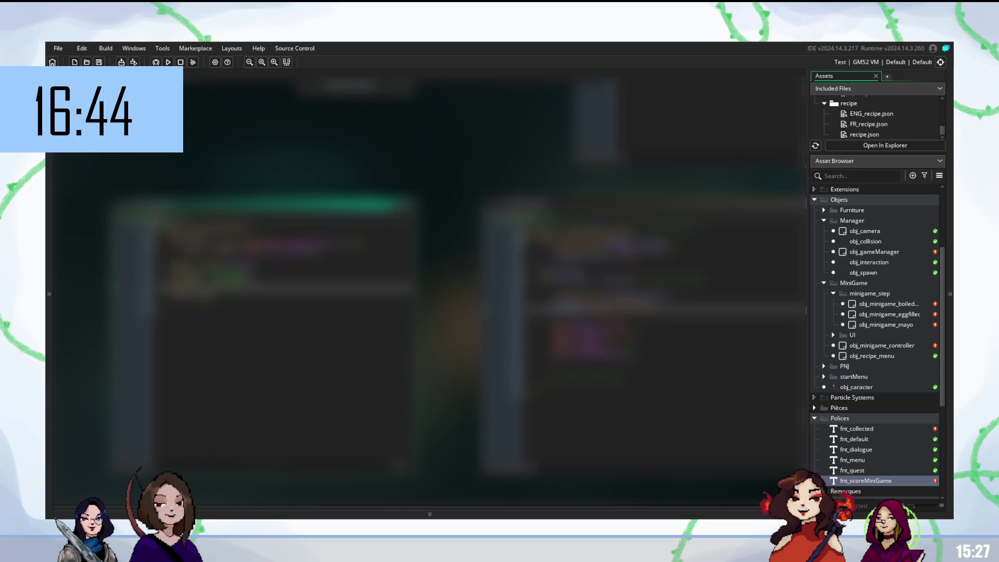
- Scroll the workspace down to bring other minigame code windows into view
scroll(429, 287, down, 10)
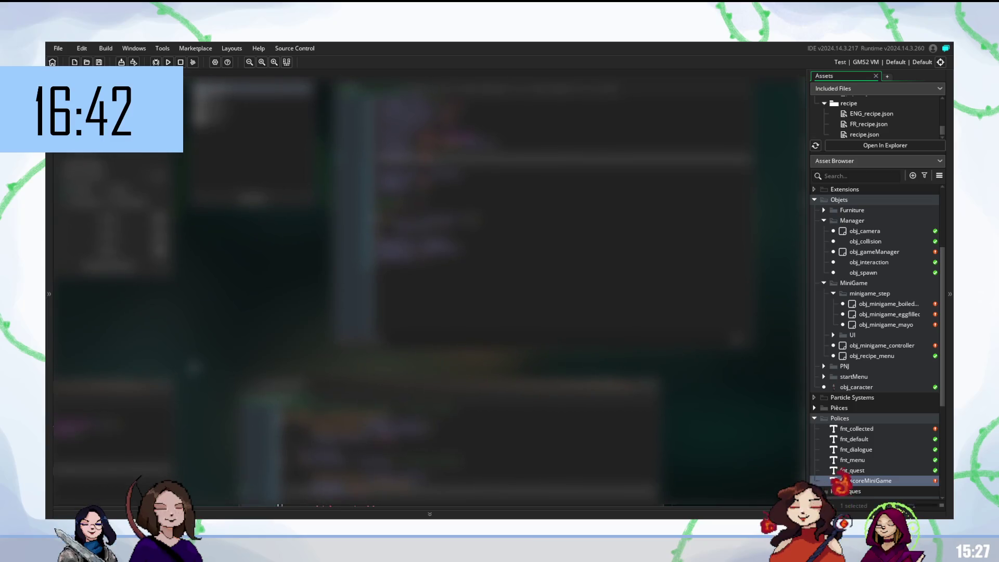
scroll(429, 287, down, 5)
scroll(429, 287, down, 5)
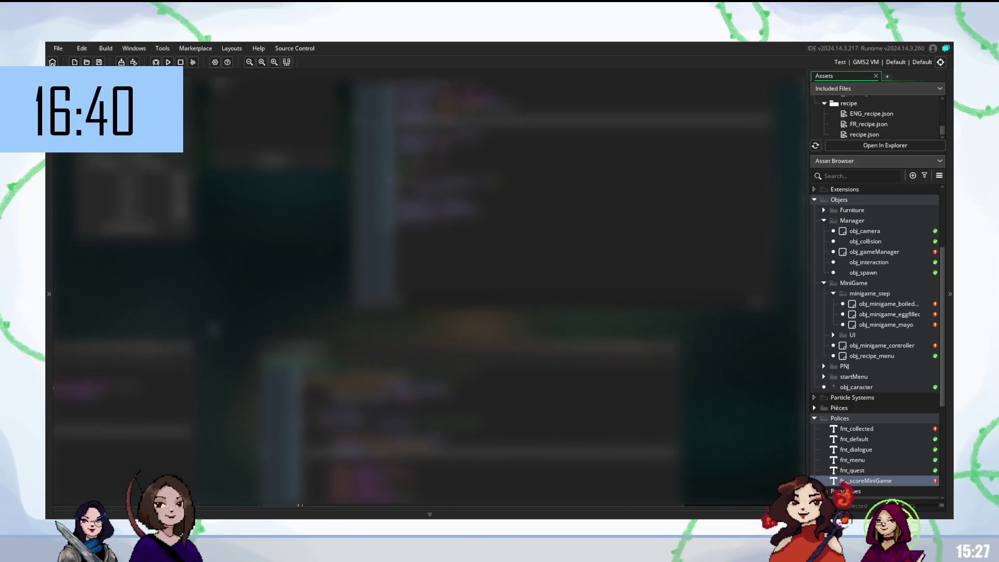
scroll(429, 286, down, 5)
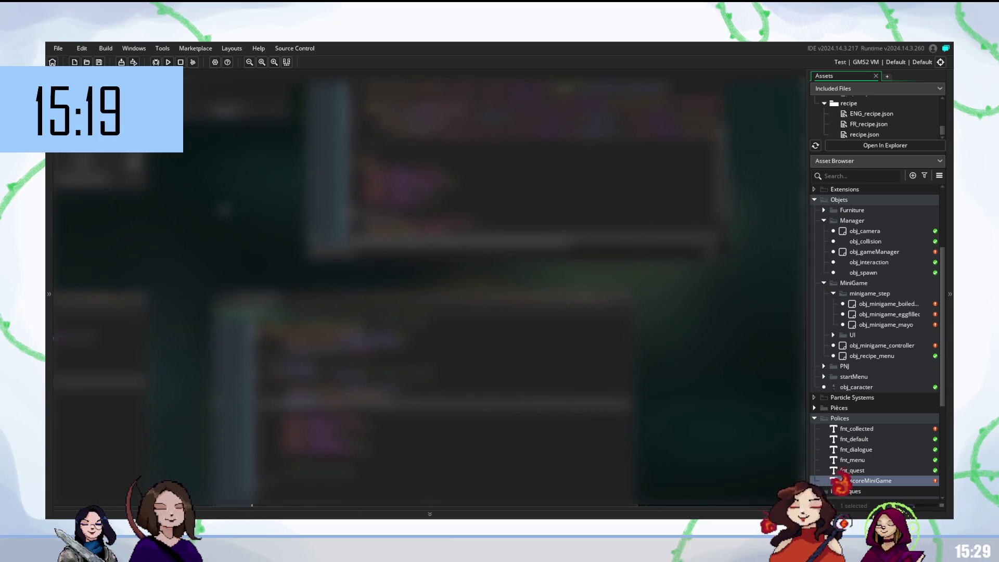
- Scroll the code editor and type 'se' to start an autocompleted statement
scroll(520, 192, down, 2)
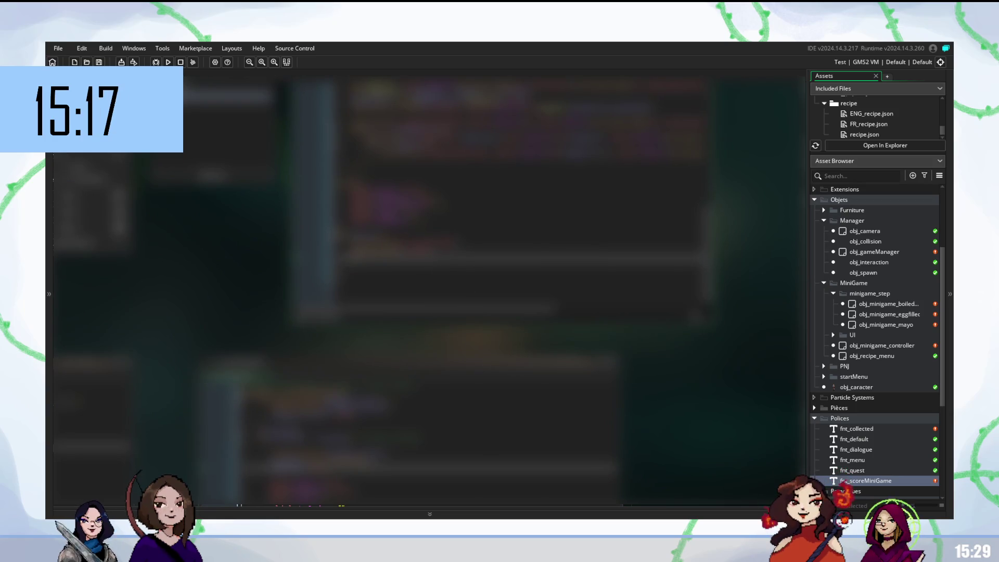
text(s)
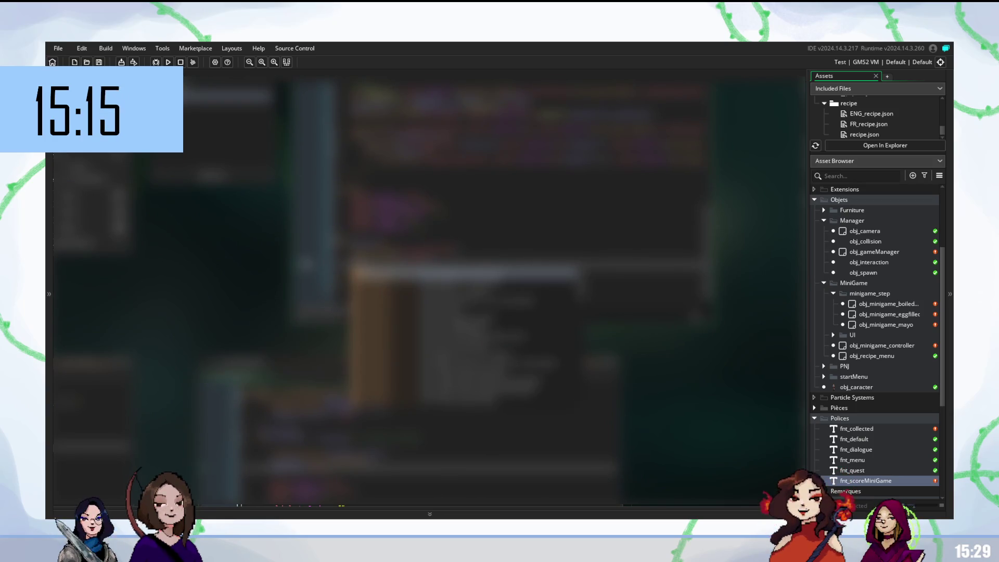
text(e)
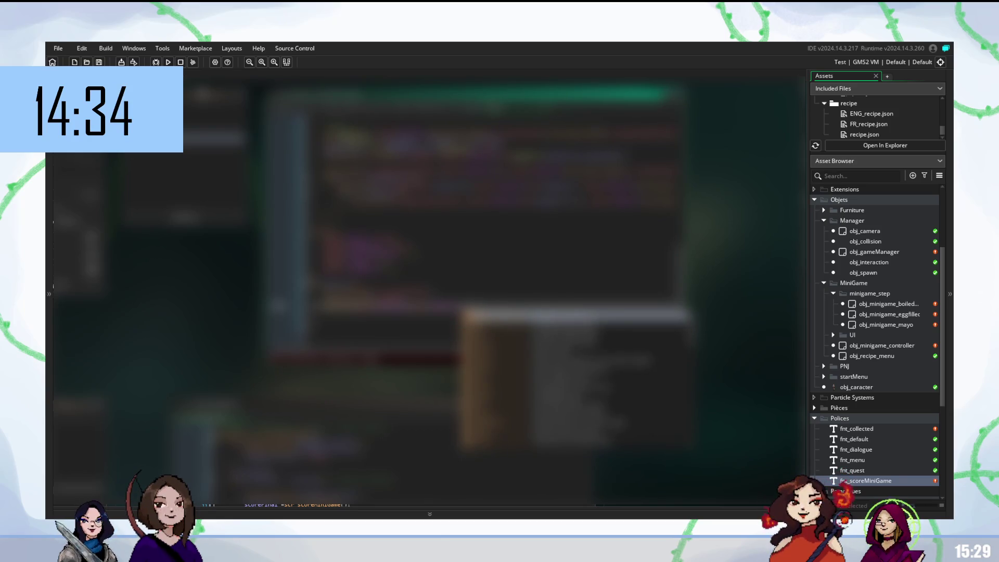
- Accept the 'se' completion, then build and run the game with F5
key(Return)
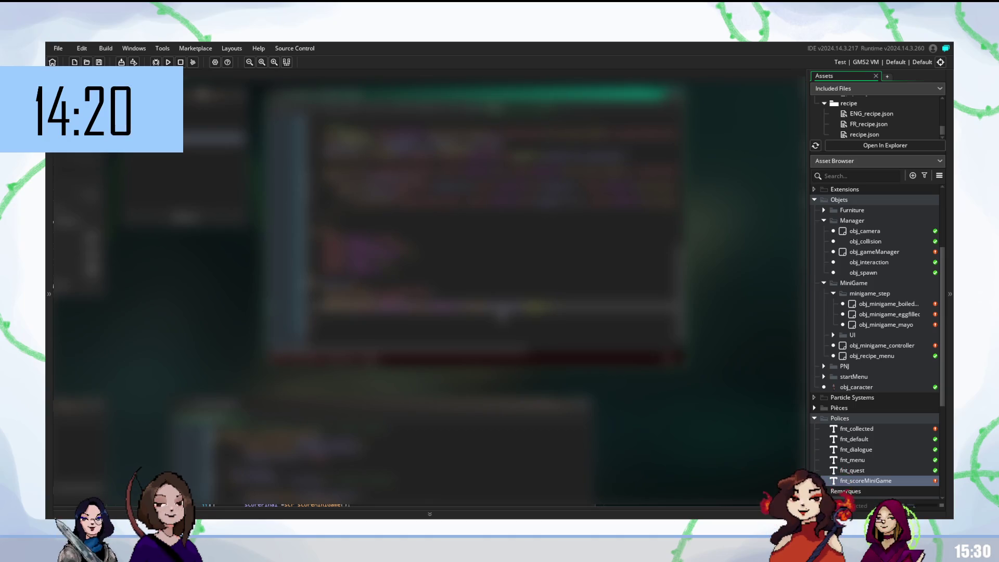
mouse_move(501, 311)
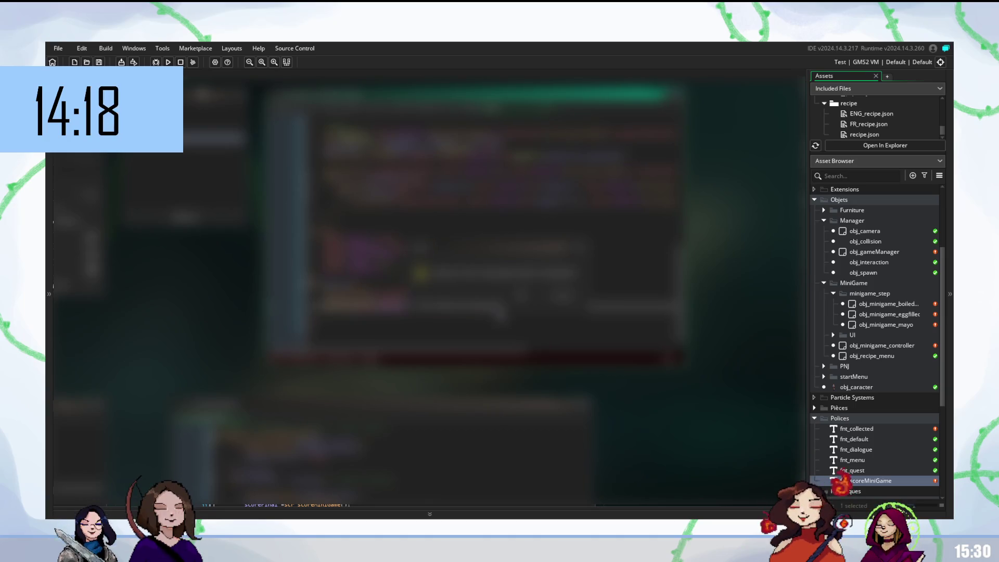
key(F5)
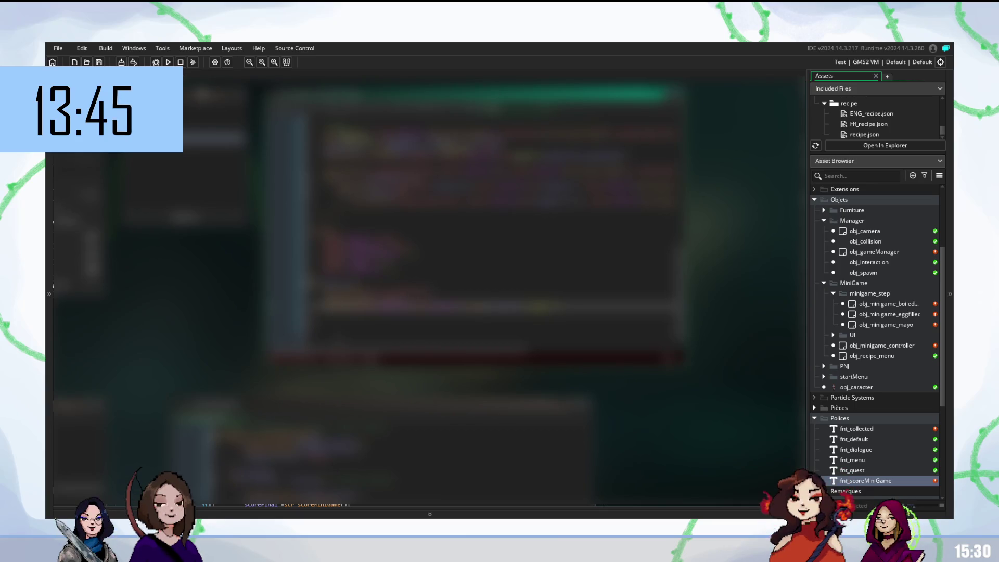
- Fix the flagged error line in the minigame code and rebuild with F5
click(468, 329)
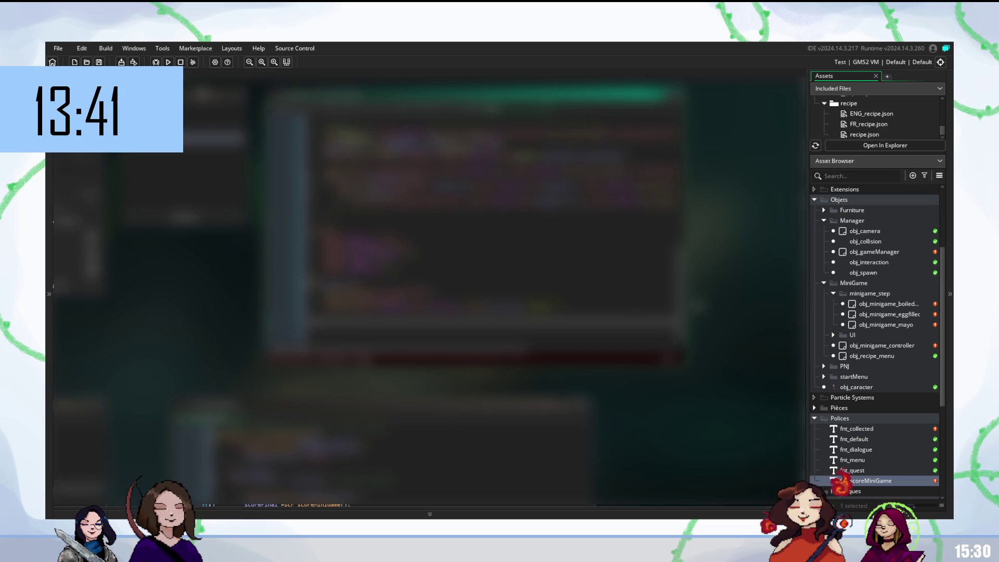
click(469, 305)
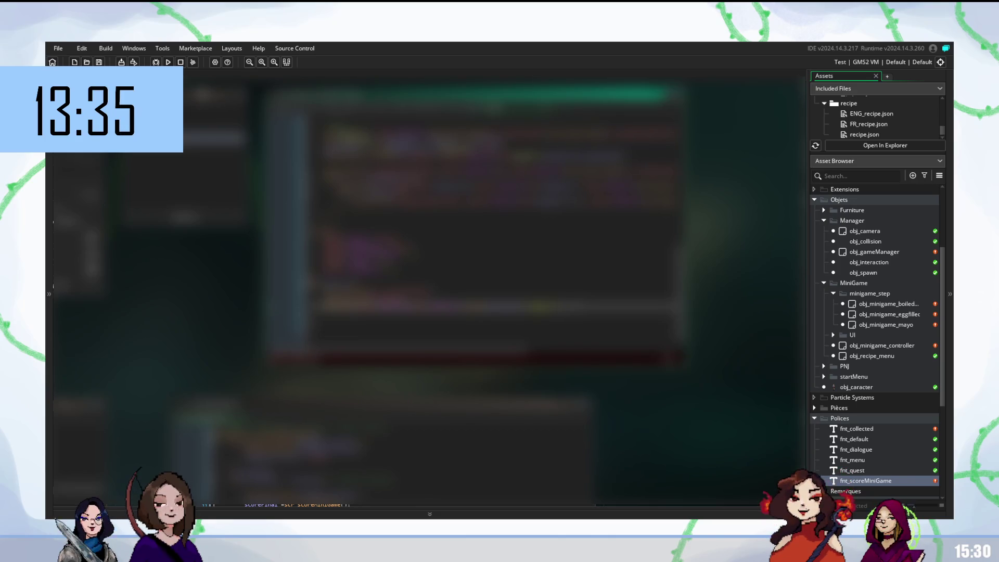
key(F5)
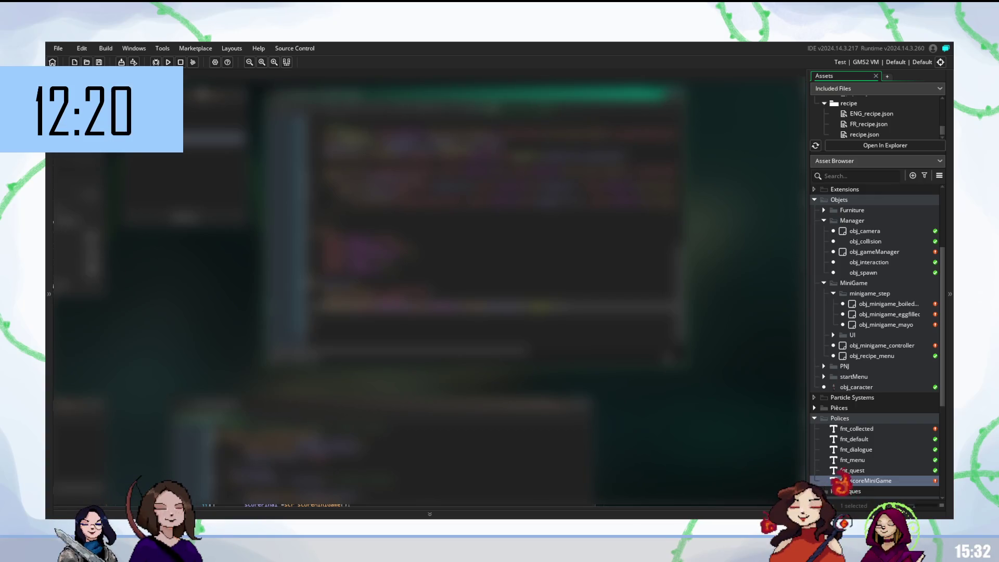
- Move to the next code line and run the game again with F5
click(468, 330)
key(F5)
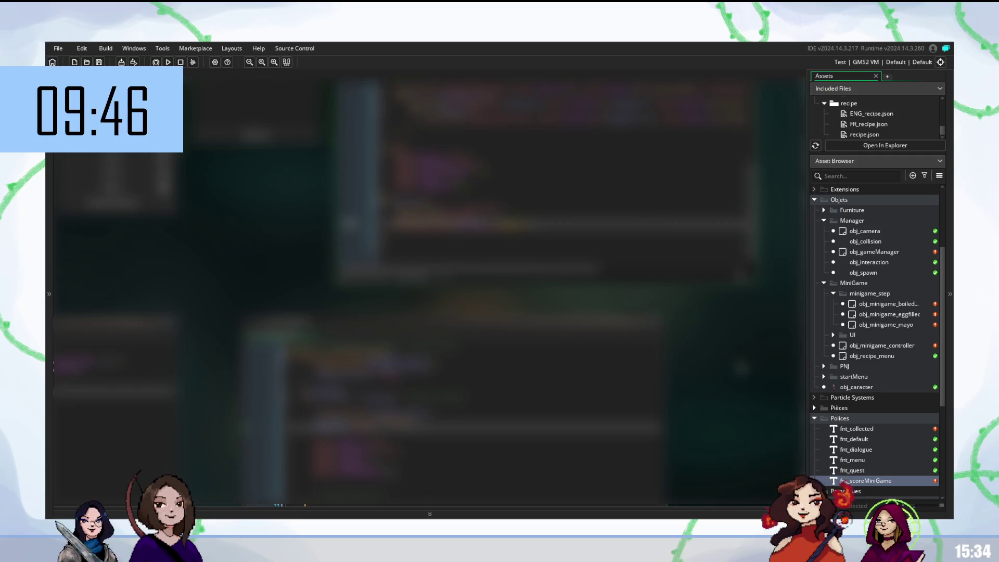
- Insert a function call into the object's code using the Ctrl+Space suggestion list
key(ctrl+space)
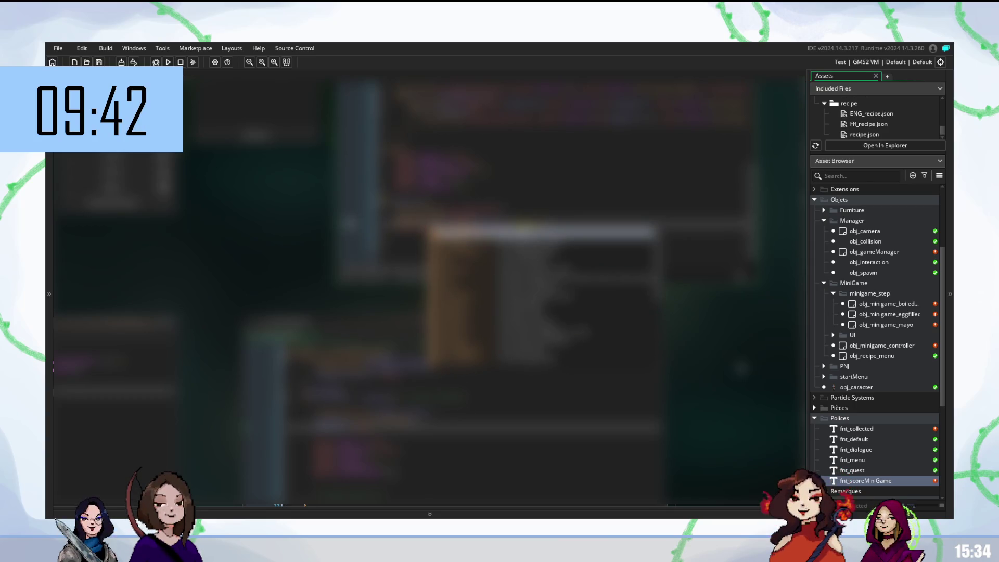
key(Return)
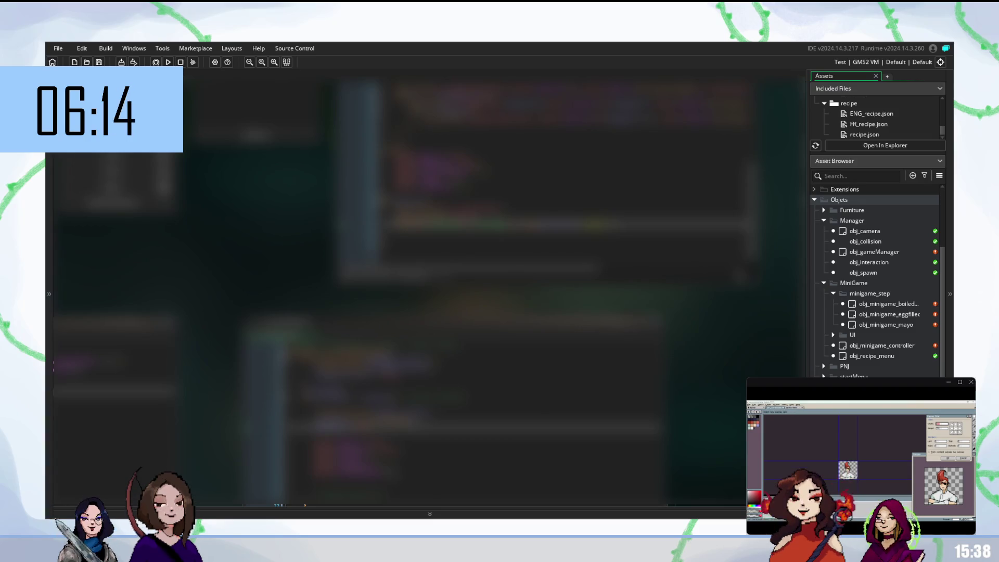
- Scroll through the minigame code, then build and run the game with F5
scroll(426, 286, right, 3)
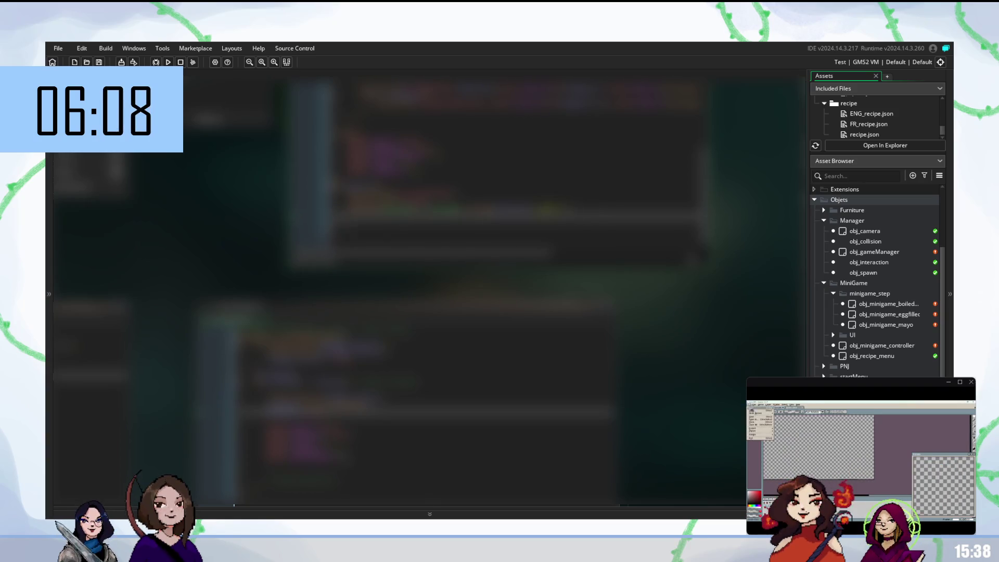
scroll(456, 200, up, 2)
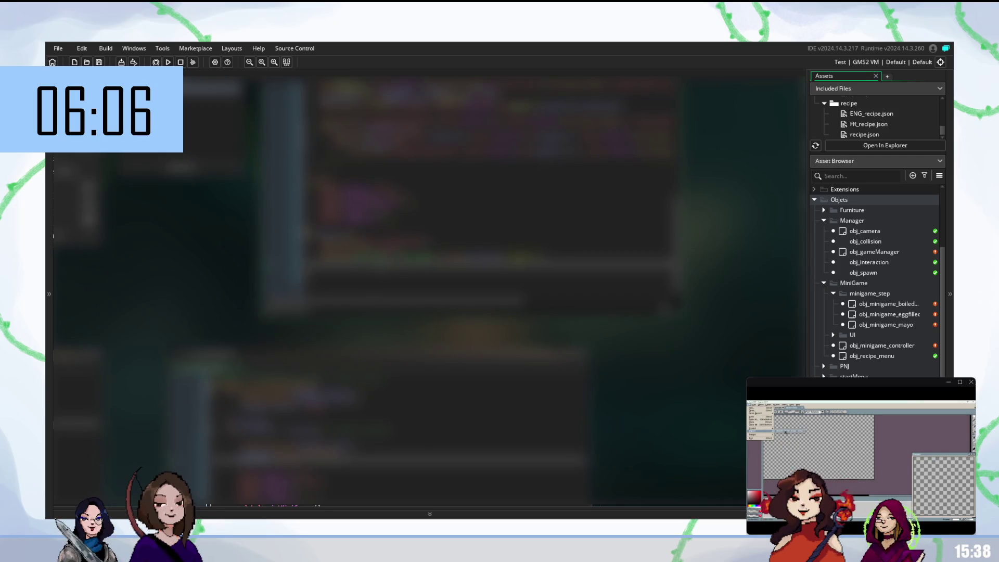
key(F5)
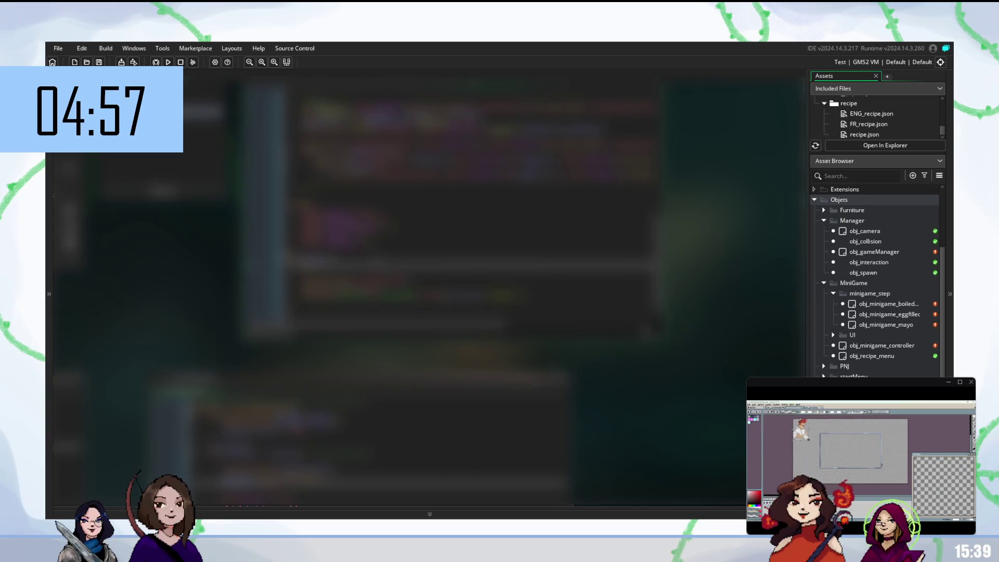
- Write GML in the cooking minigame object's event, accepting autocomplete suggestions
key(Return)
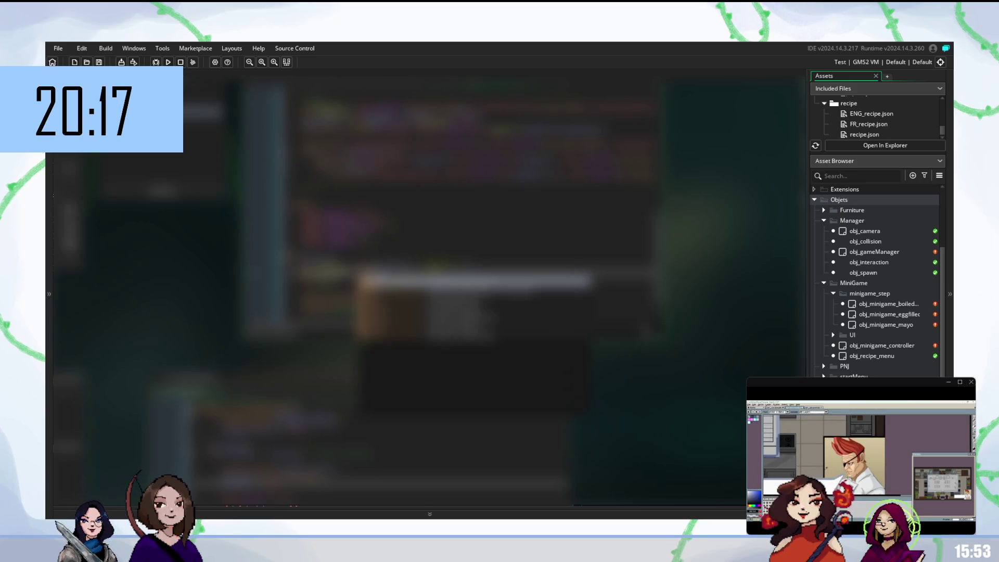
key(Return)
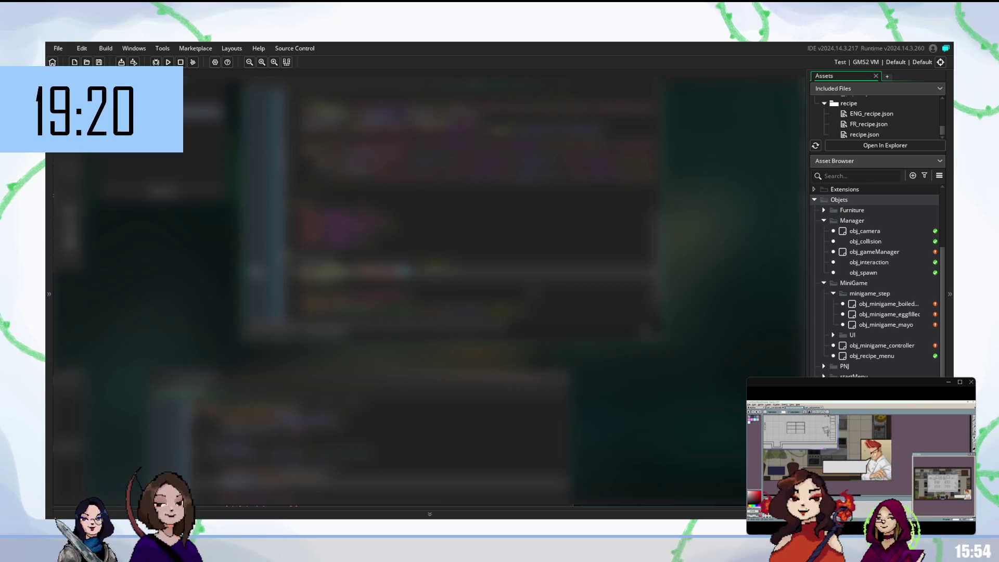
- Autocomplete a name on the current line and start a new line below
key(ctrl+space)
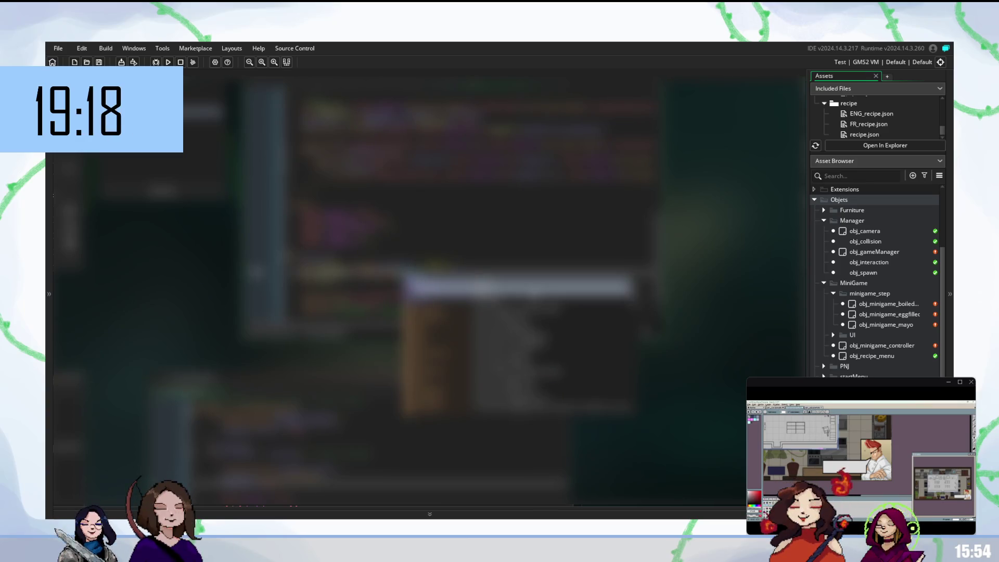
key(Return)
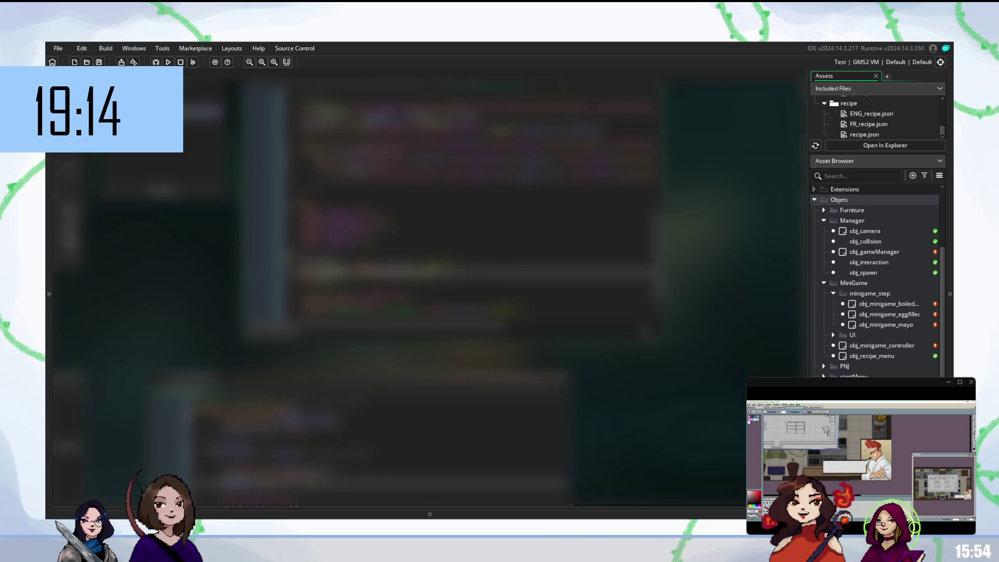
key(Return)
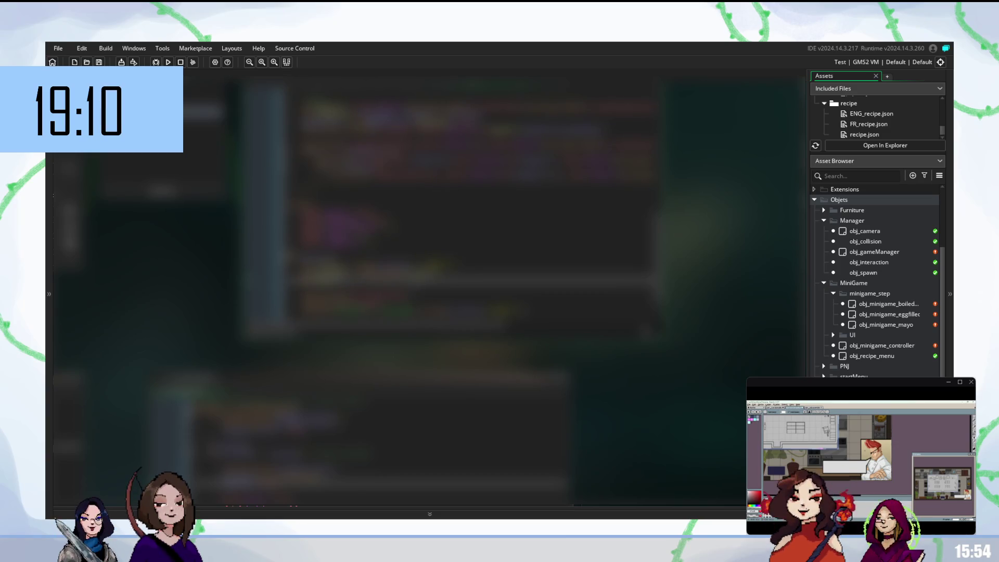
- Return to the earlier line and complete an 'obj_' object reference
click(359, 312)
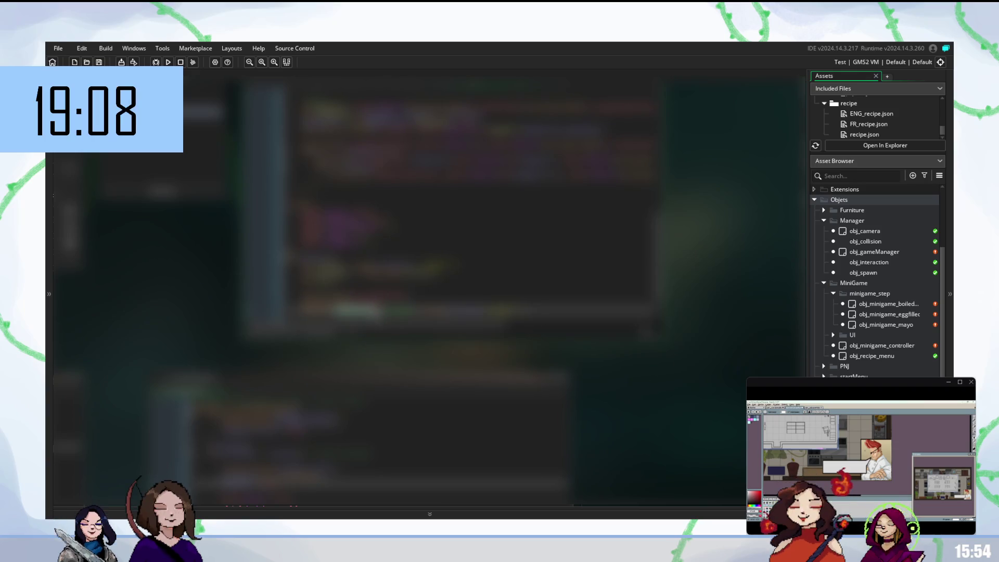
click(365, 281)
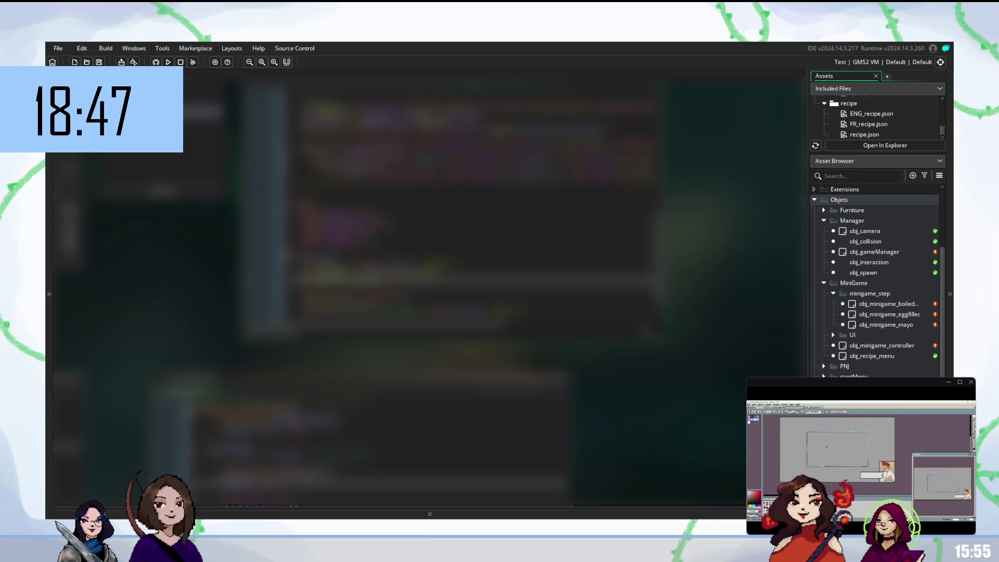
text(obj_)
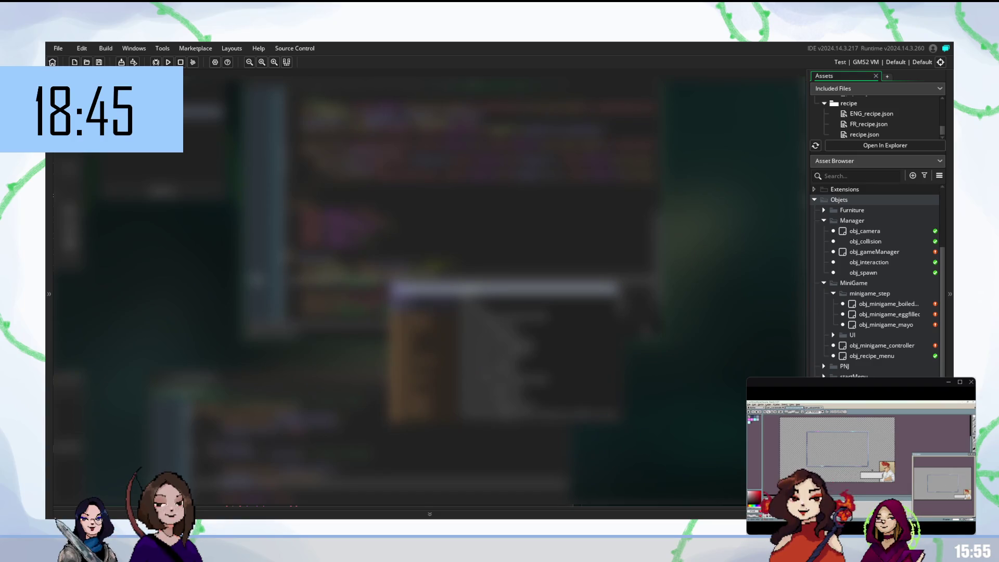
key(Return)
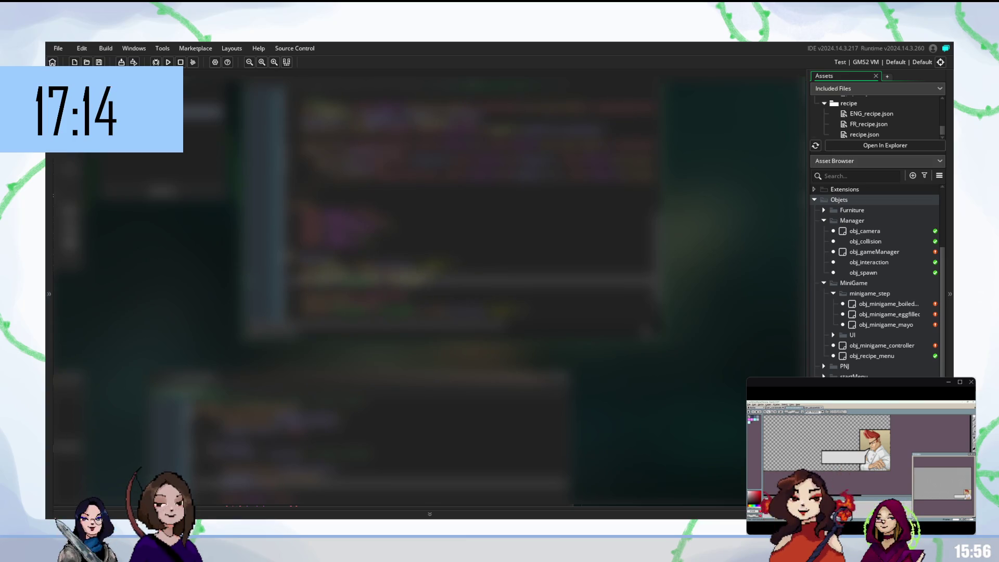
- Autocomplete a name and then a member name after the dot
key(Return)
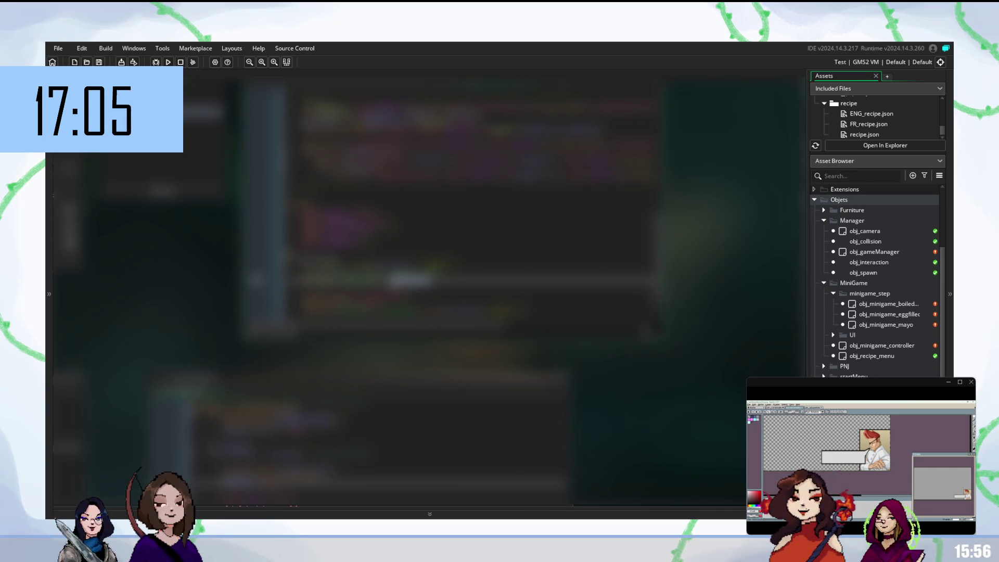
key(ctrl+space)
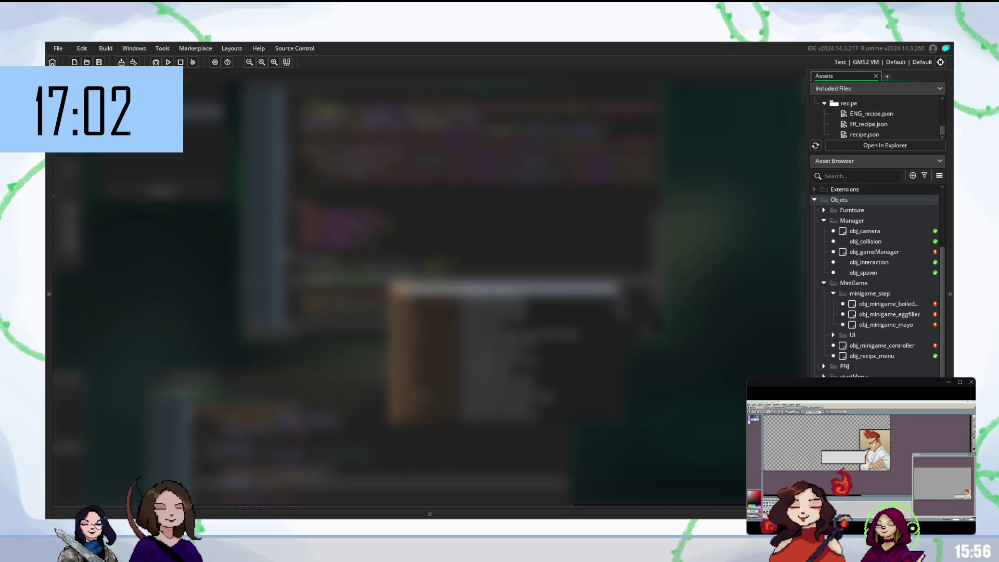
key(Return)
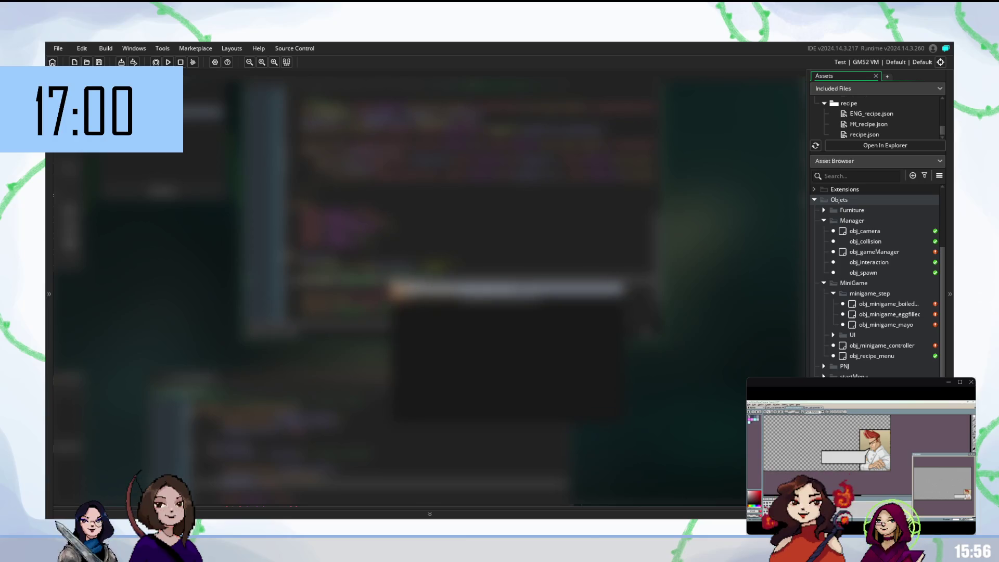
key(Return)
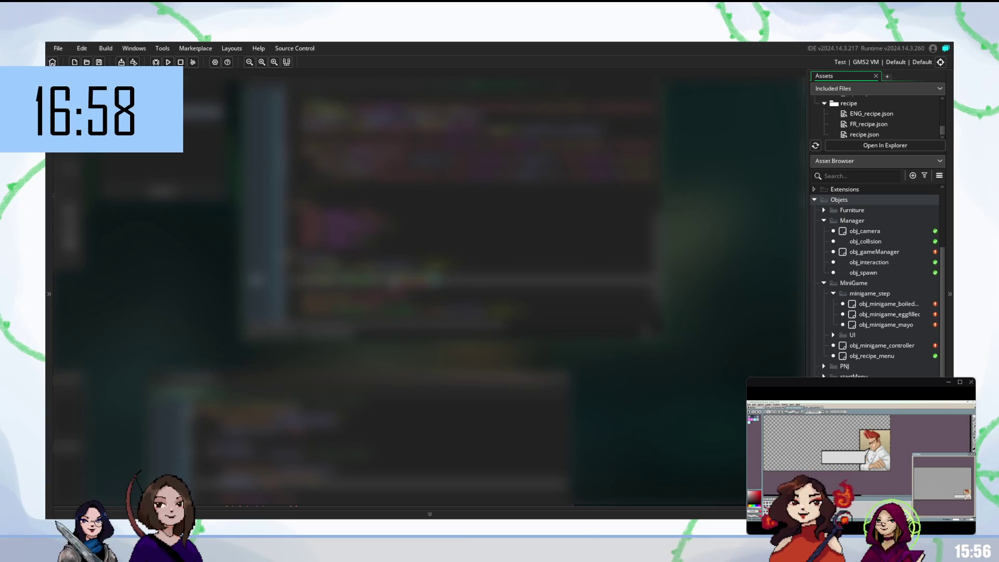
text(.)
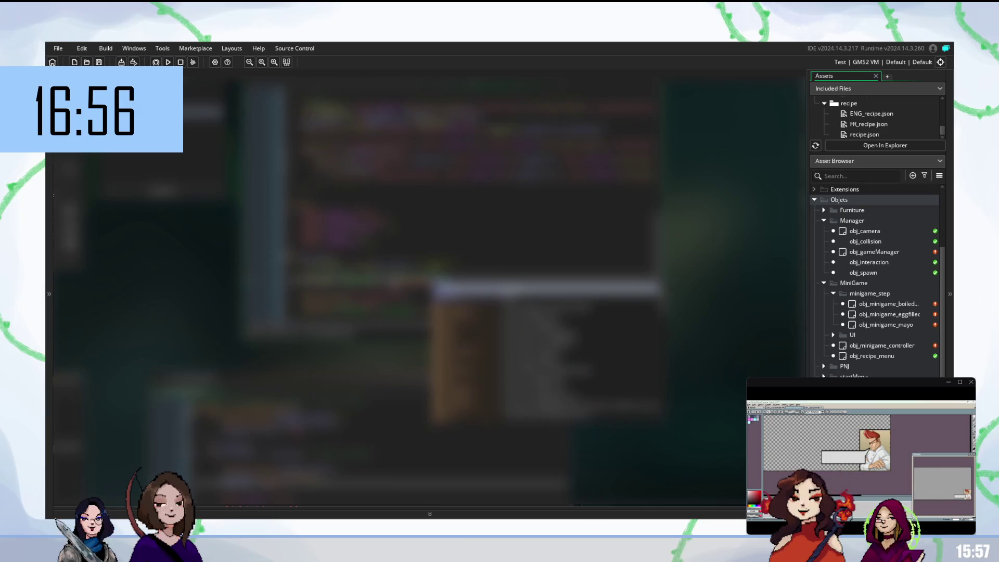
key(Return)
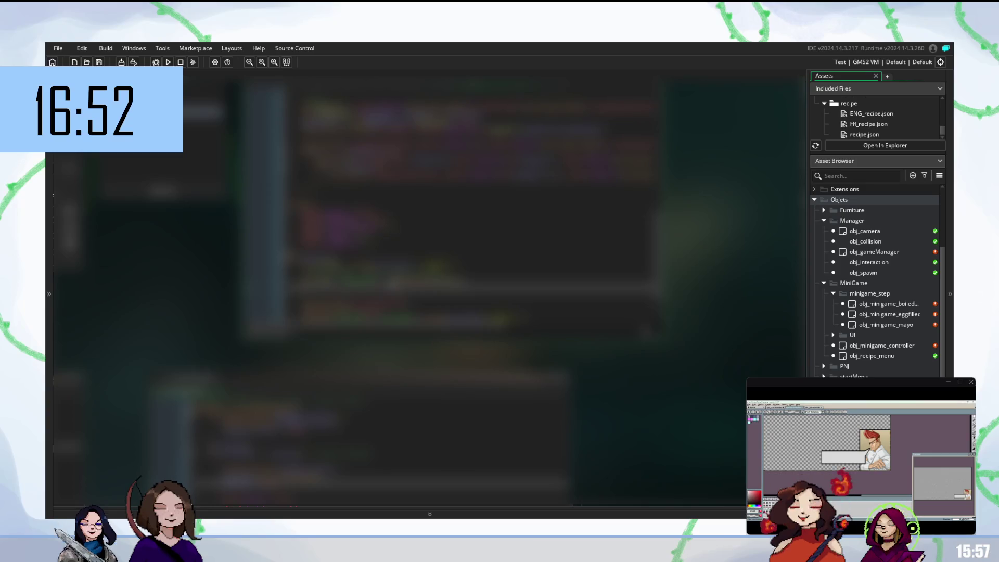
- Complete names beginning '_st' and '_' from the suggestion list
key(ctrl+space)
text(_st)
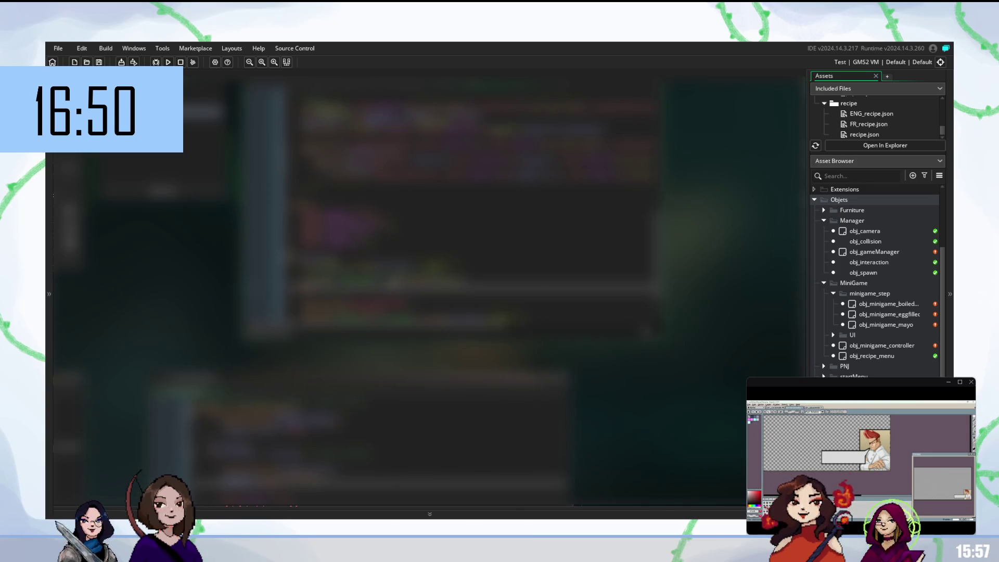
key(Return)
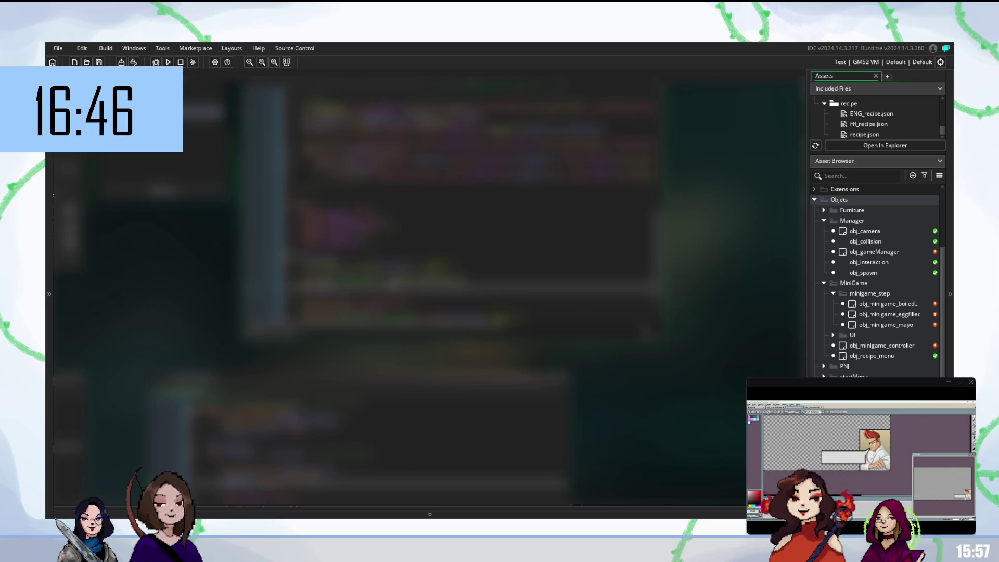
text(_)
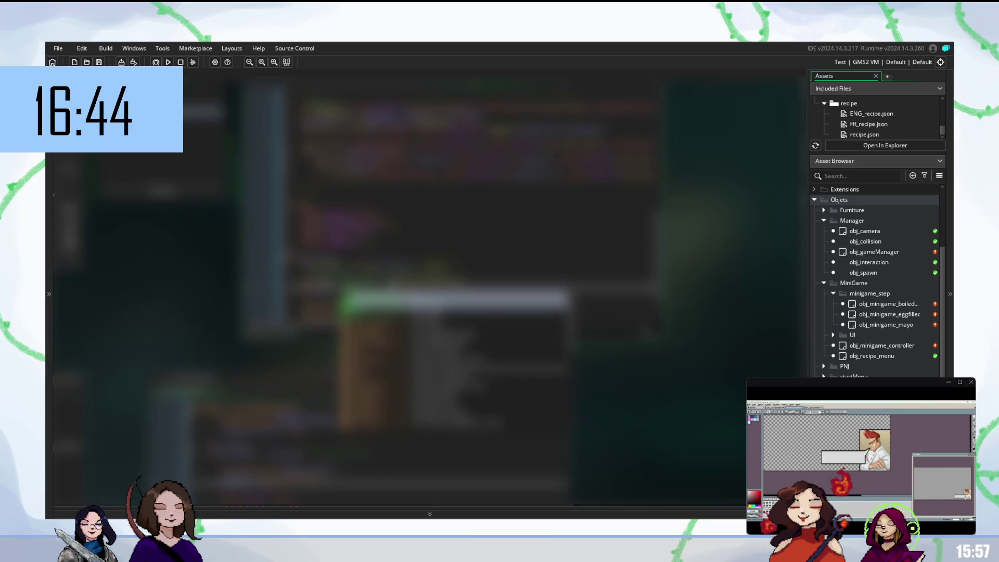
key(Return)
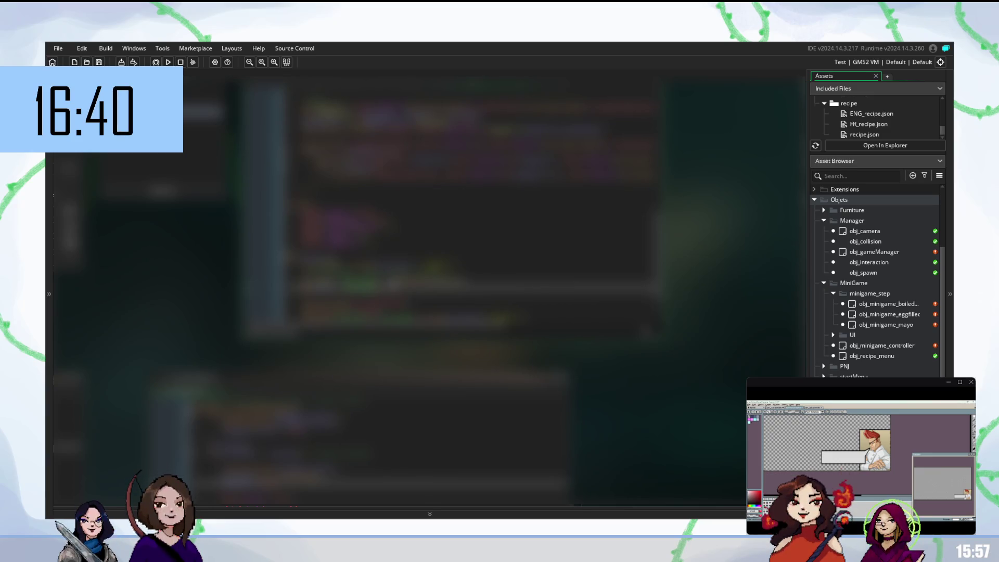
key(ctrl+space)
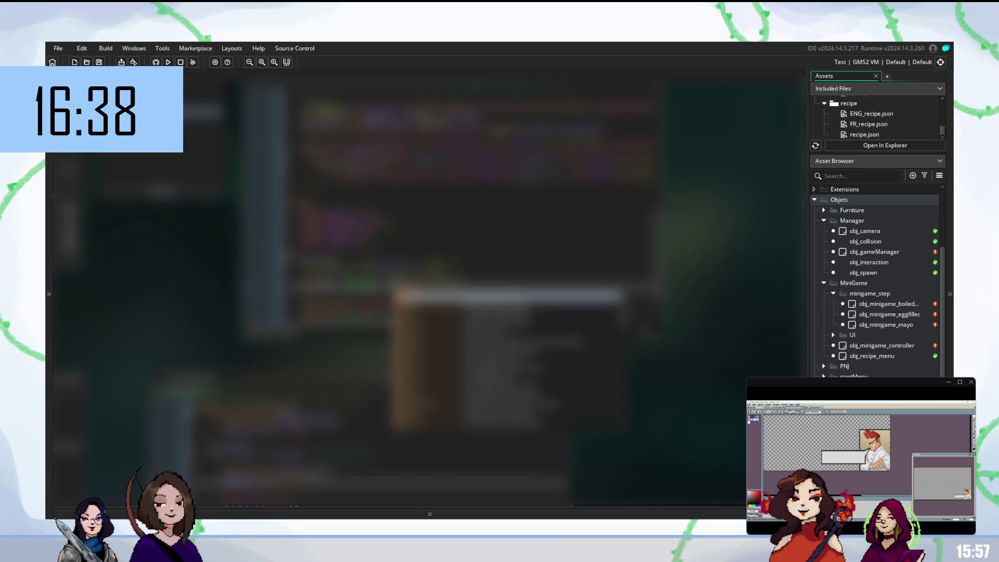
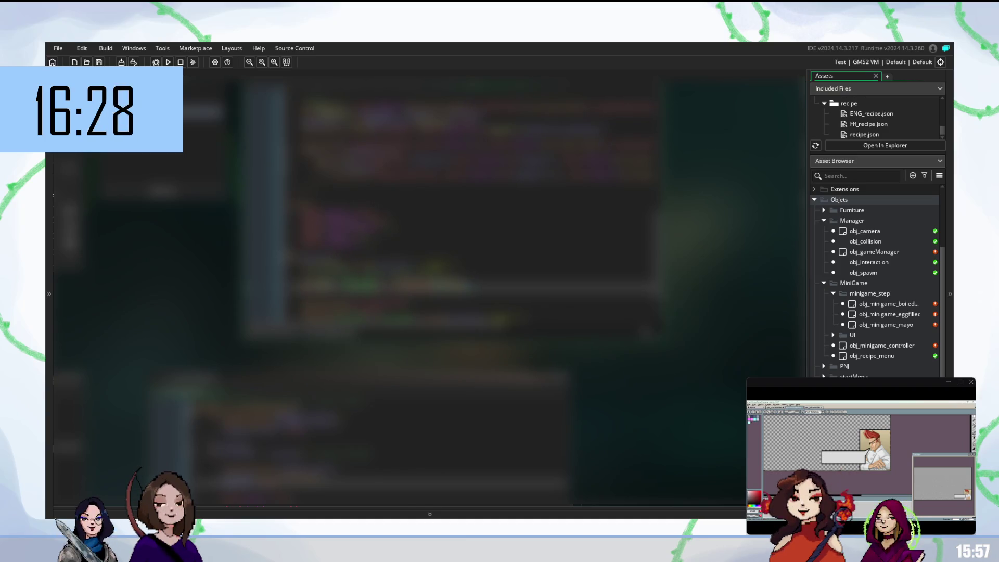
- Move through the minigame object's code and start a new line below the current one
key(Up)
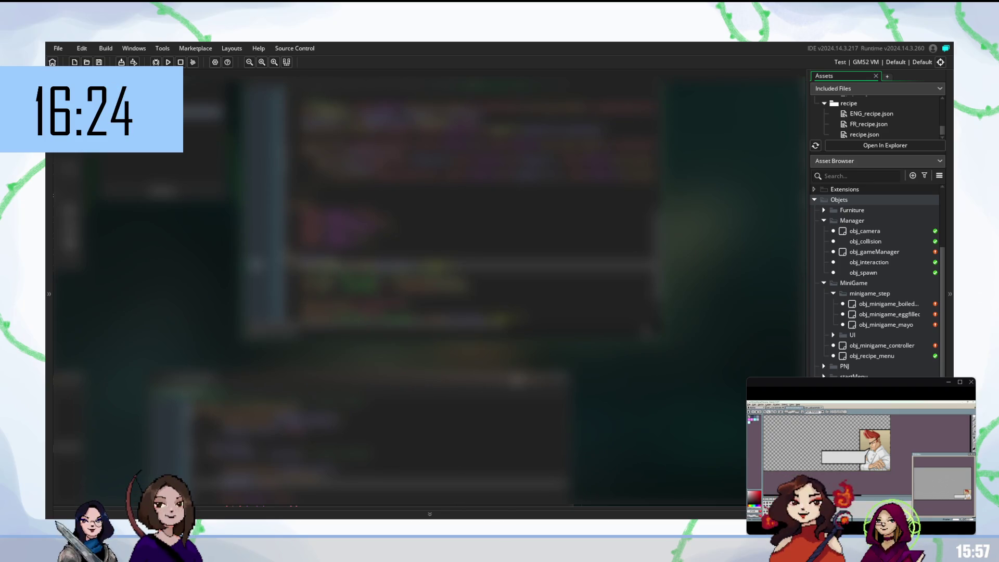
mouse_move(515, 378)
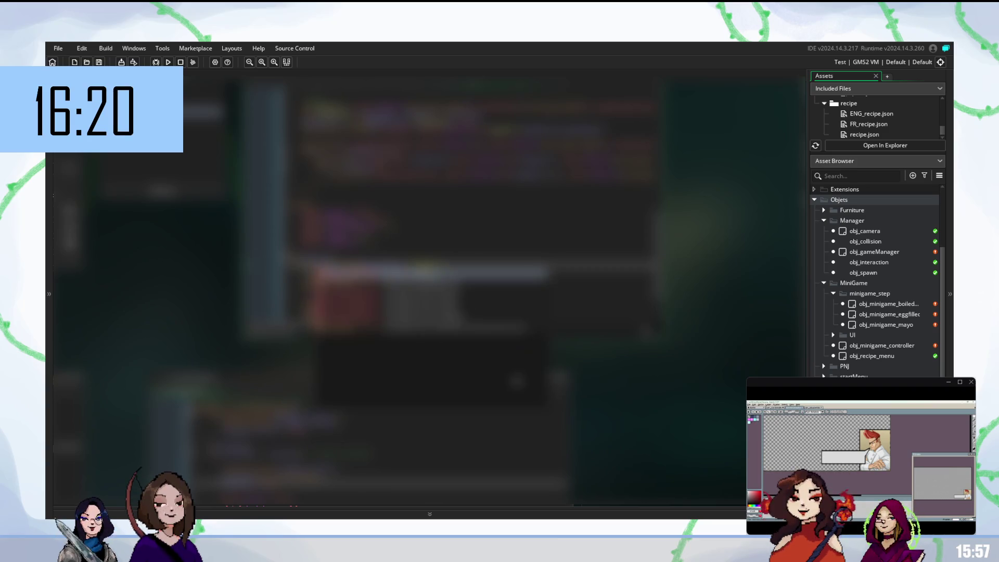
click(364, 282)
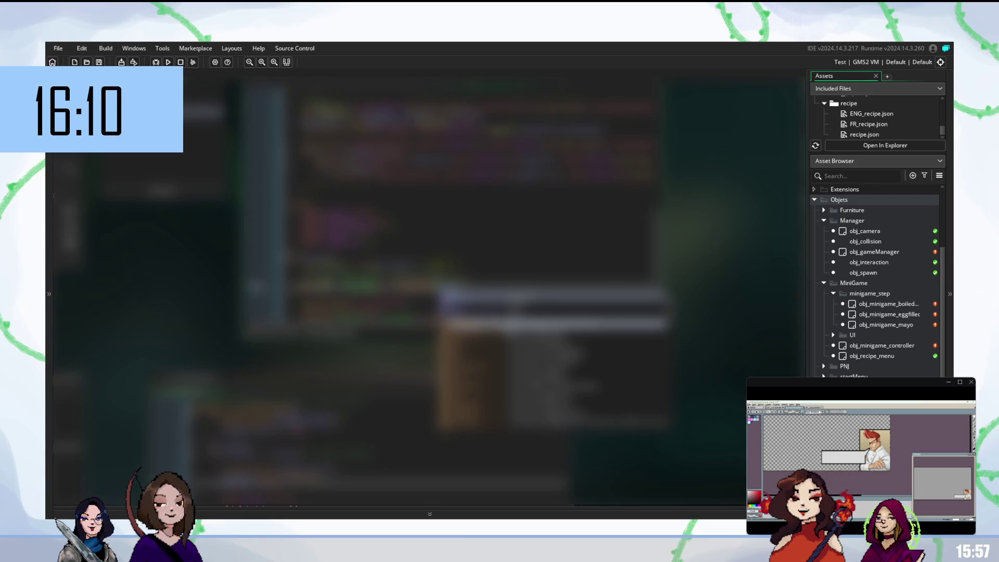
key(Return)
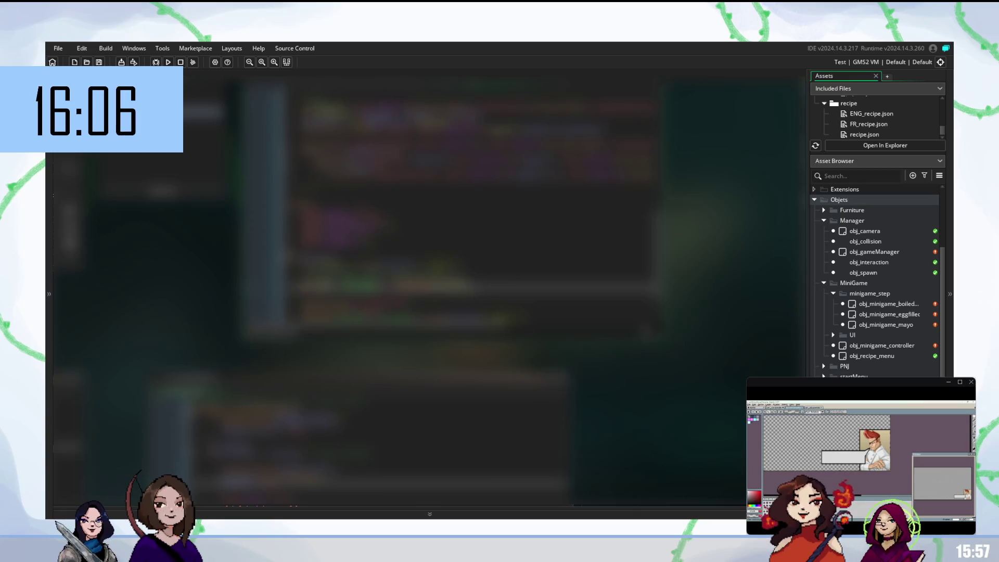
click(364, 268)
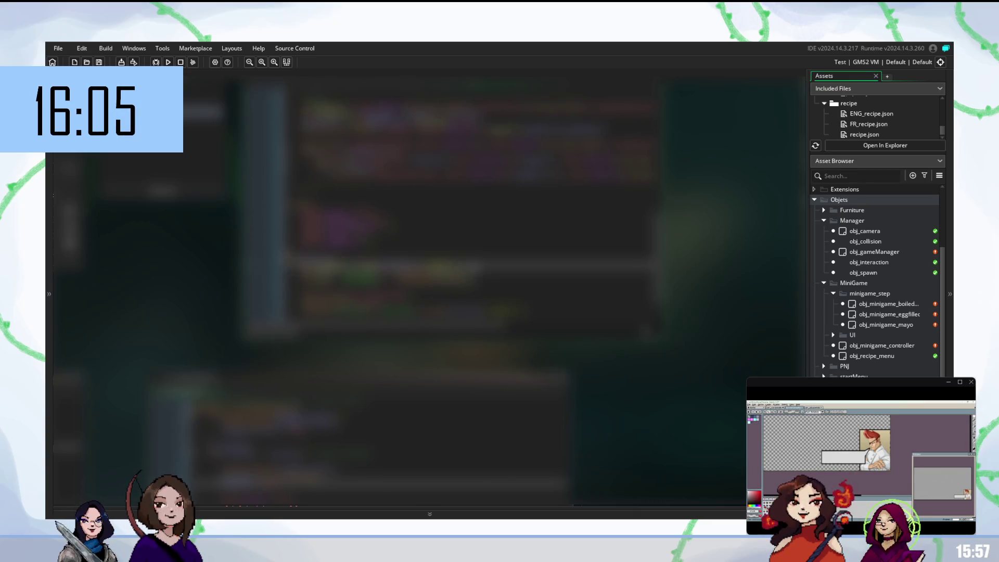
scroll(471, 201, down, 1)
key(Return)
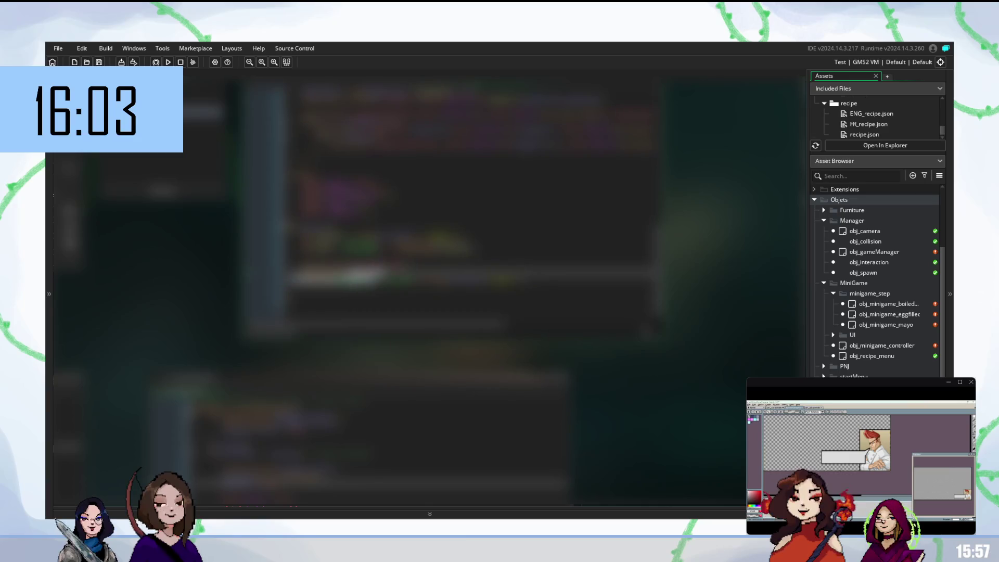
- Type obj references and insert a suggested object name from the autocomplete list
text(obj)
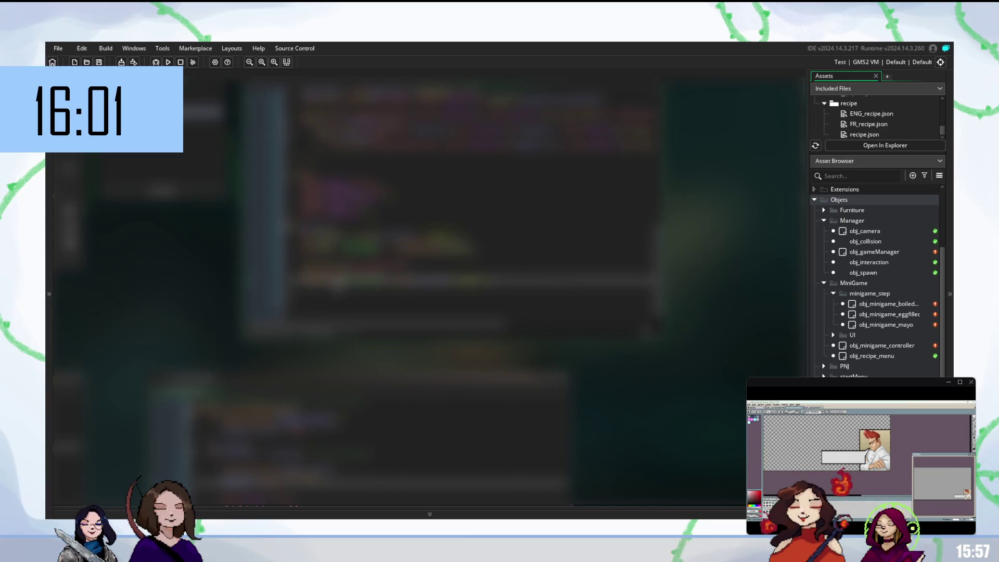
key(Return)
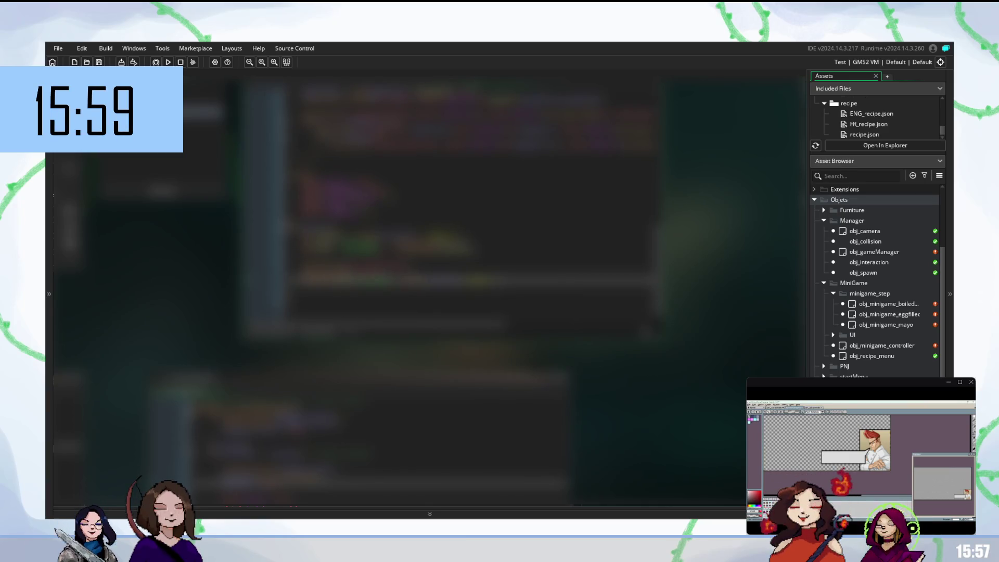
text((obj)
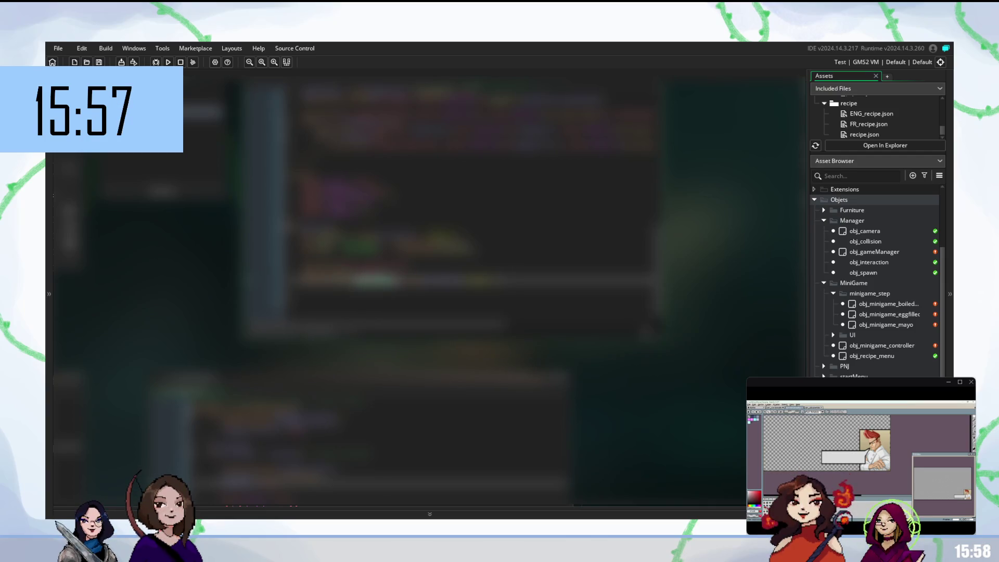
key(Down)
key(Down)
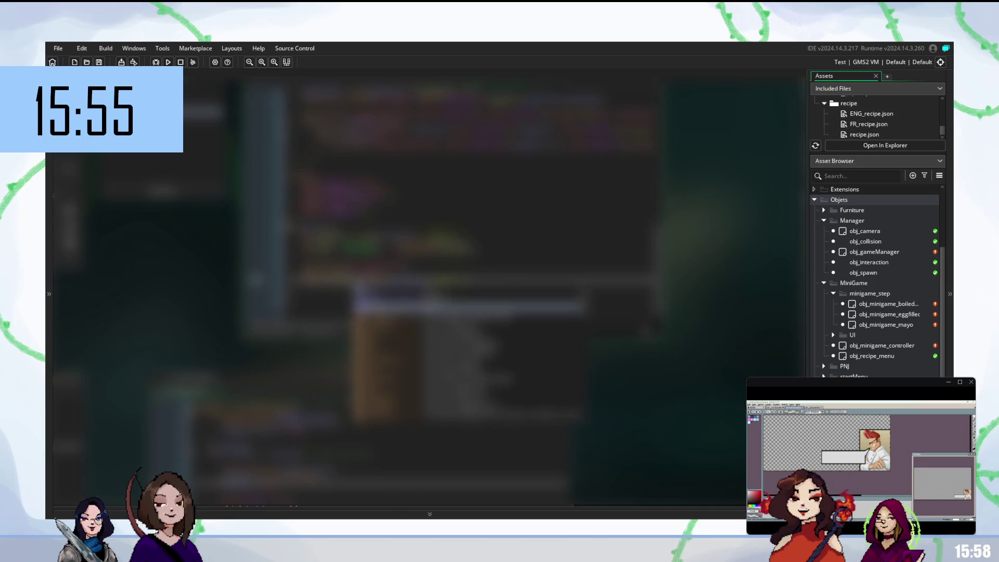
key(Return)
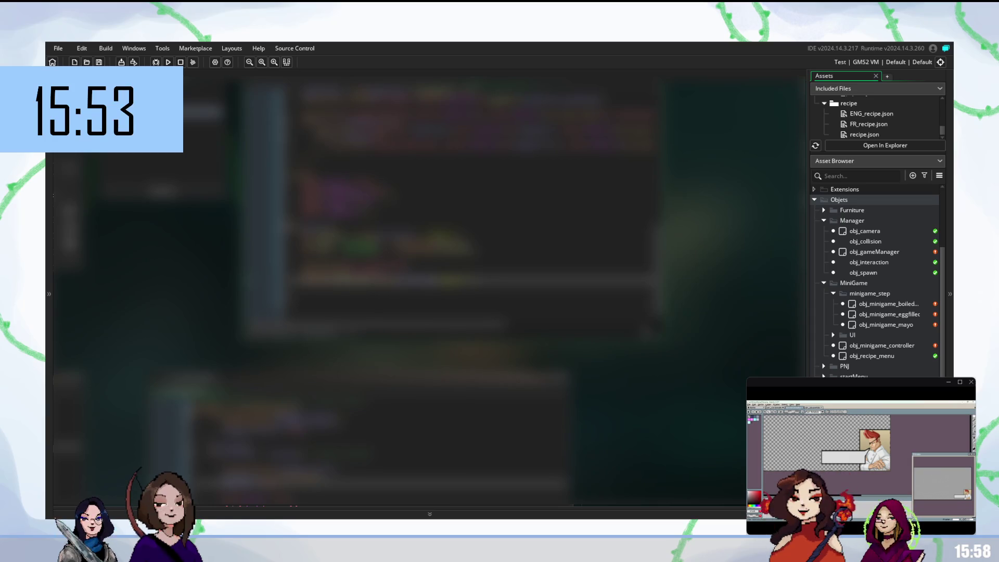
- Replace a selected word and another reference with suggested obj_ object names
double_click(406, 281)
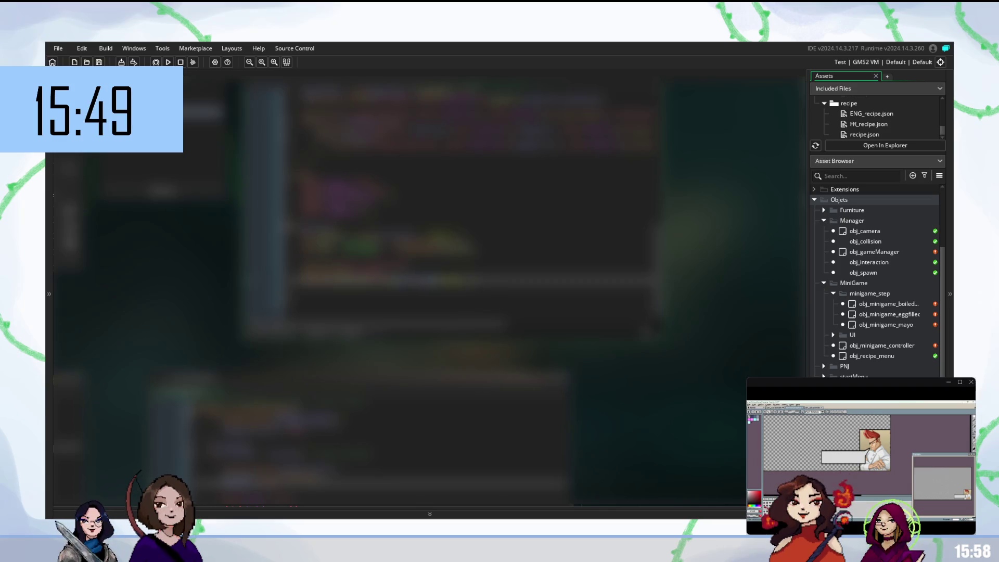
text(obj_)
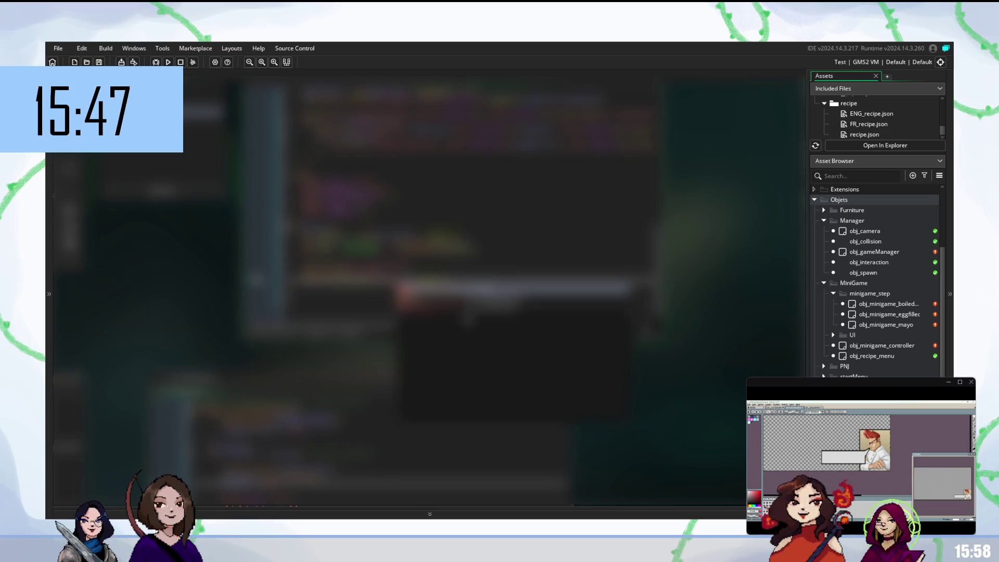
key(Return)
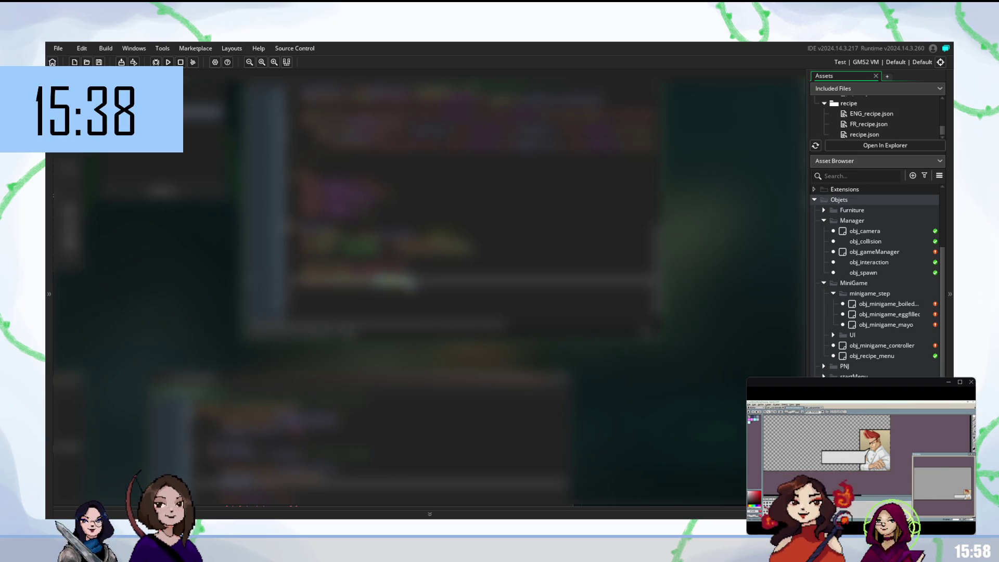
text(obj)
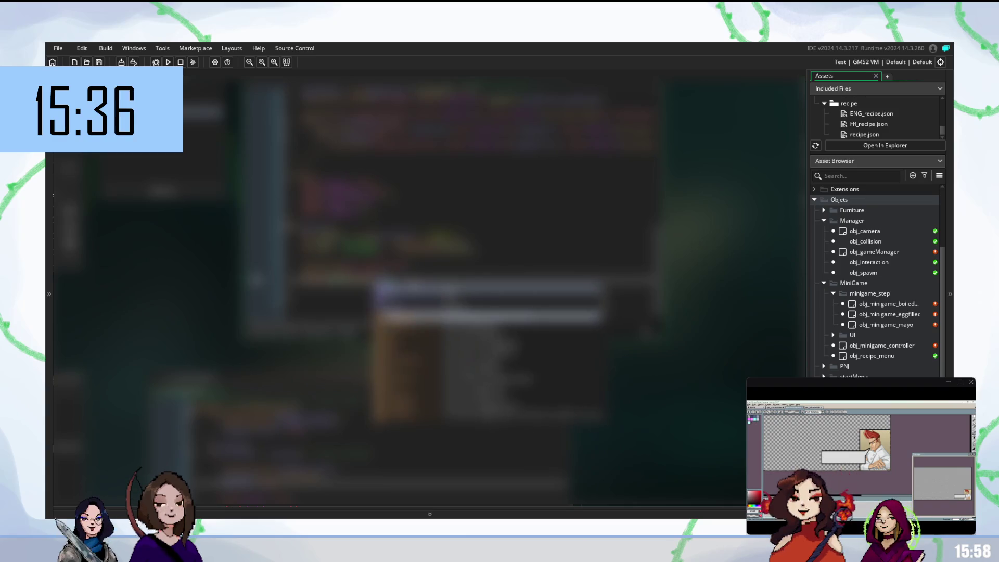
key(Return)
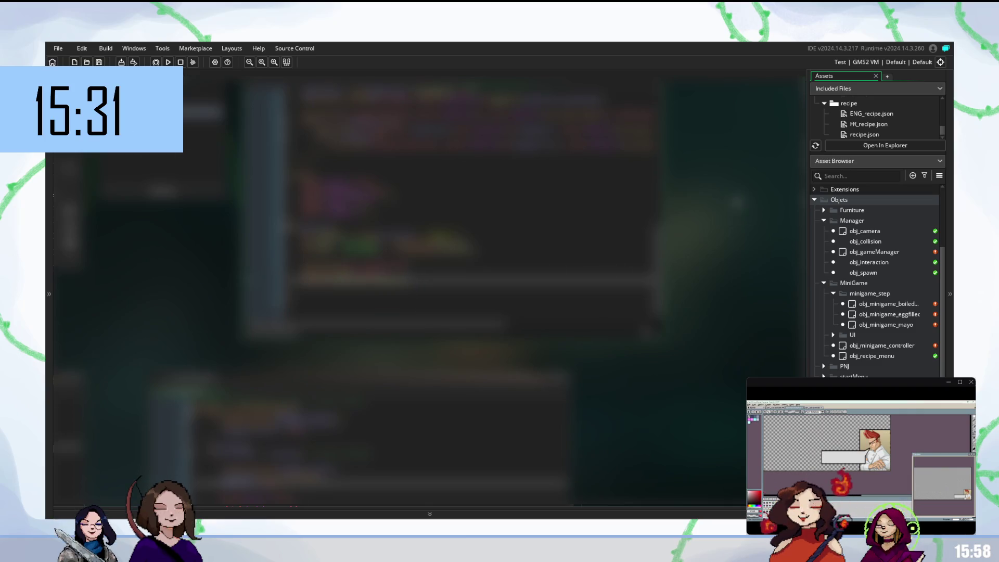
scroll(427, 286, down, 3)
scroll(854, 239, down, 5)
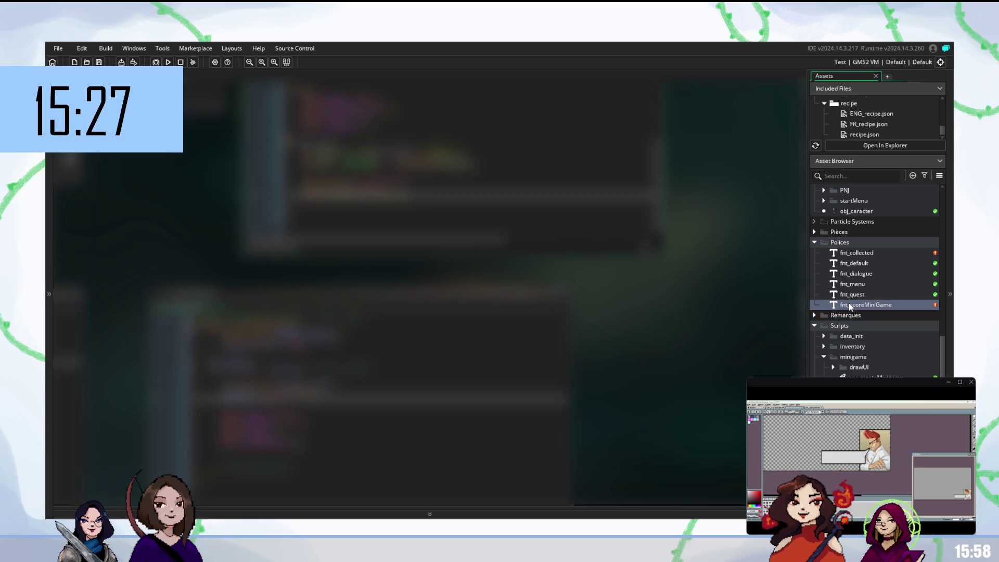
- Open the fnt_scoreMiniGame font editor, then scroll the workspace back to the code
double_click(848, 303)
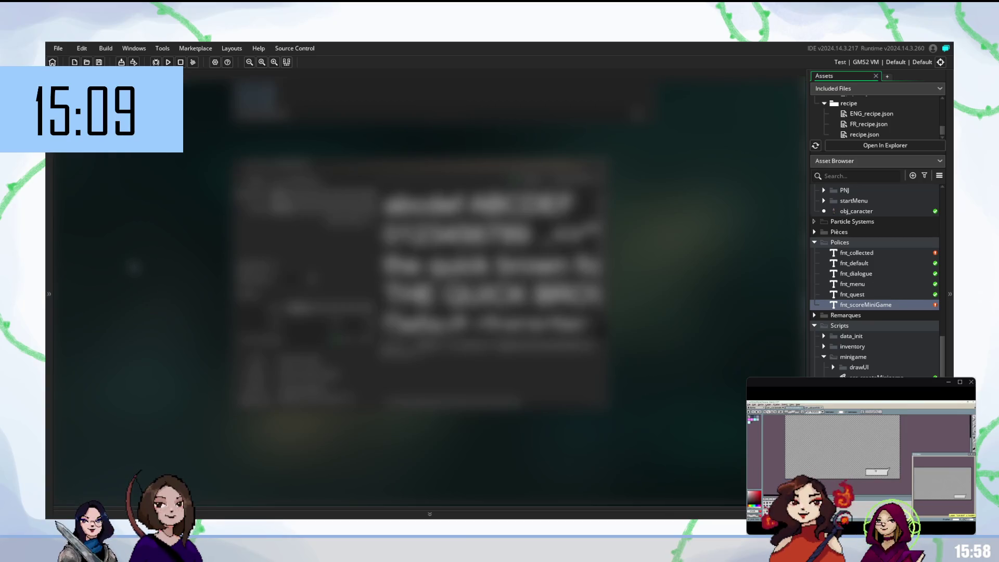
scroll(371, 278, up, 1)
scroll(468, 275, up, 5)
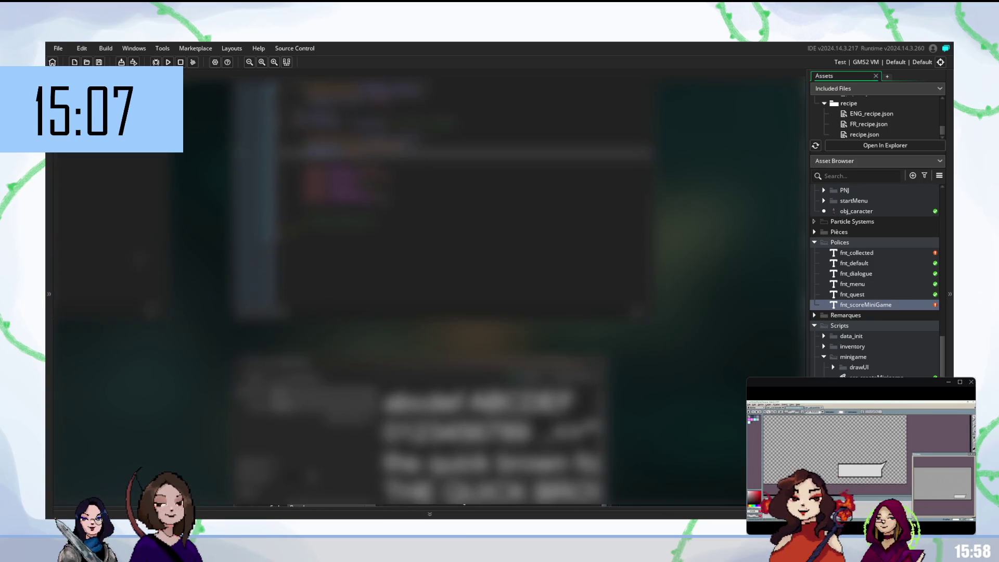
scroll(397, 296, up, 1)
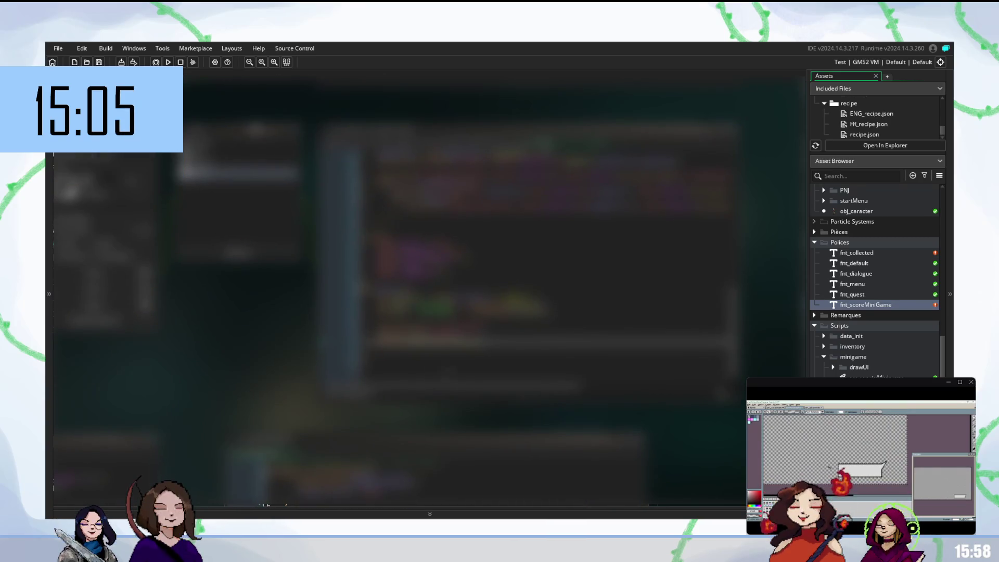
- Build and run the kitchen game with F5, then click back into the code
key(F5)
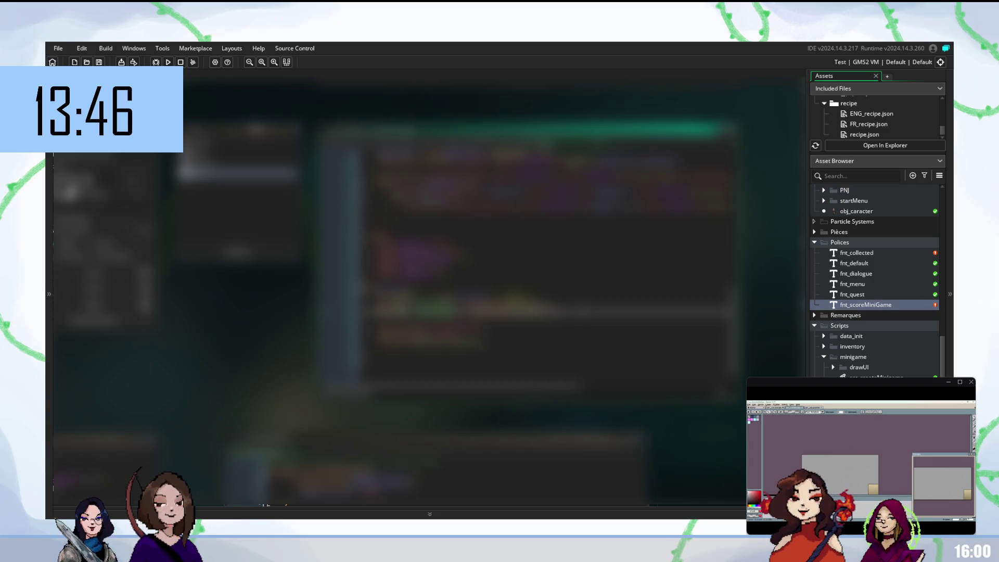
click(468, 328)
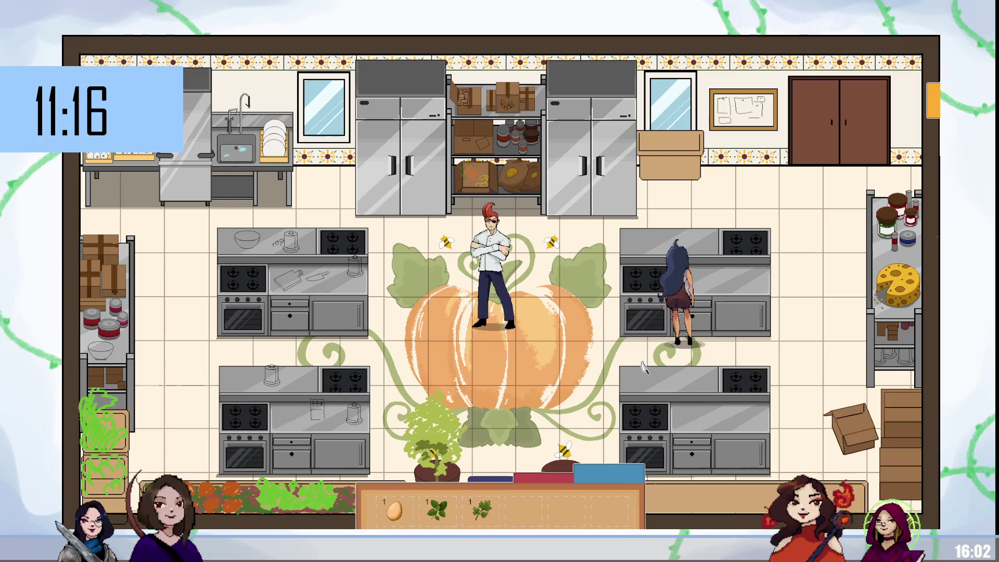
- Start the minigame, stir the bowl, and pipe filling onto five arriving eggs with E
key(e)
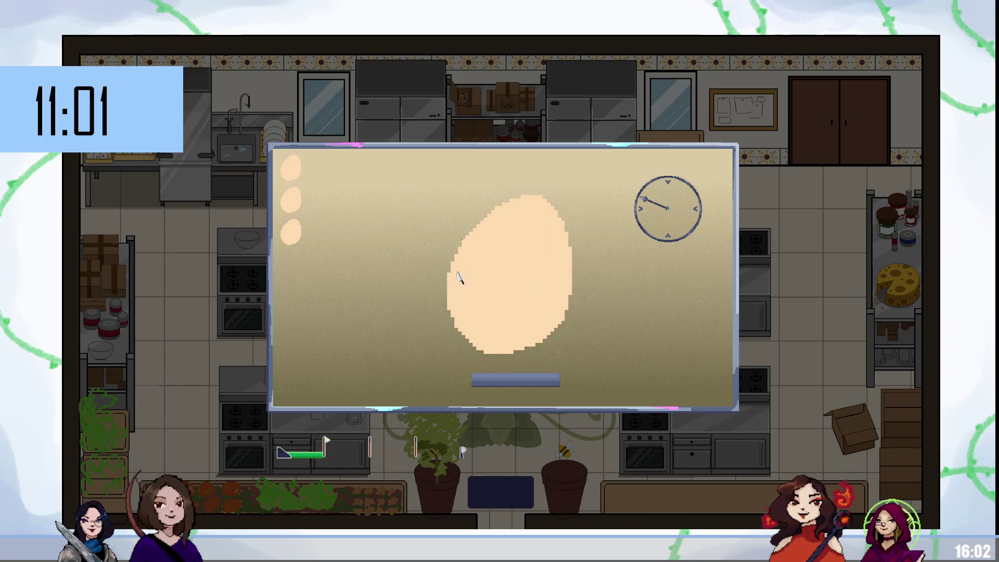
mouse_move(364, 271)
mouse_down()
mouse_move(285, 261)
mouse_move(572, 302)
mouse_move(435, 302)
mouse_move(614, 302)
mouse_move(374, 306)
mouse_move(662, 296)
mouse_move(291, 350)
mouse_up()
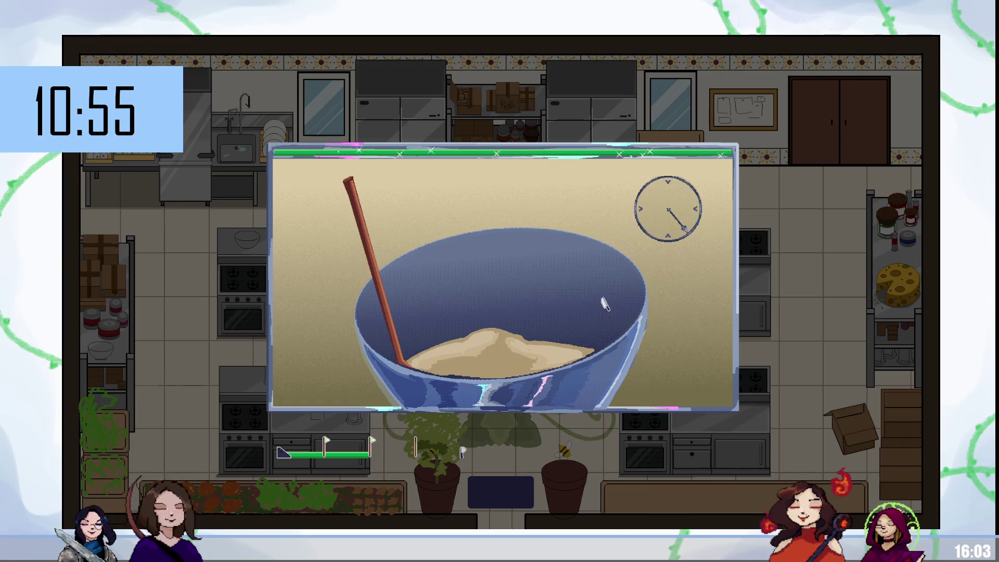
key(e)
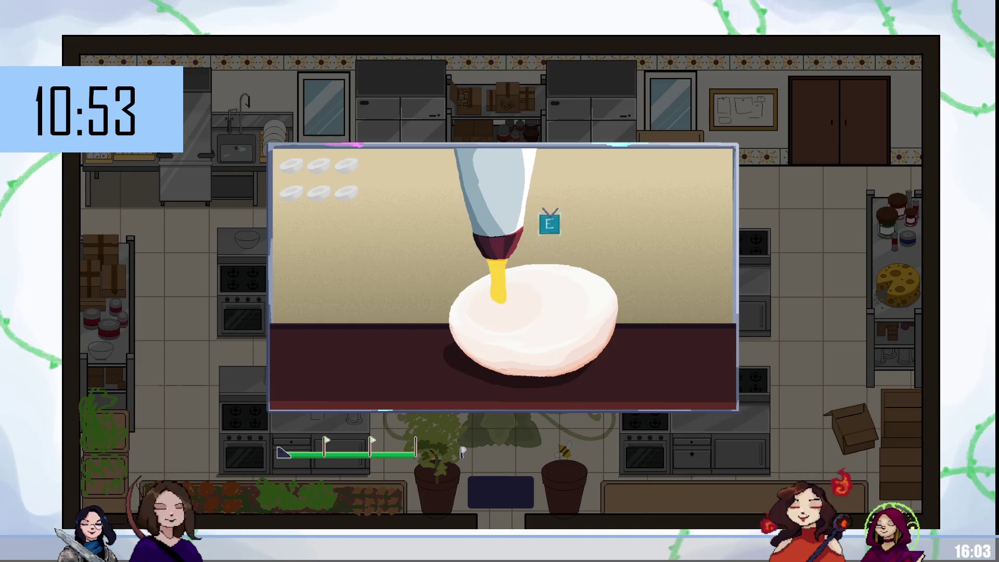
key(e)
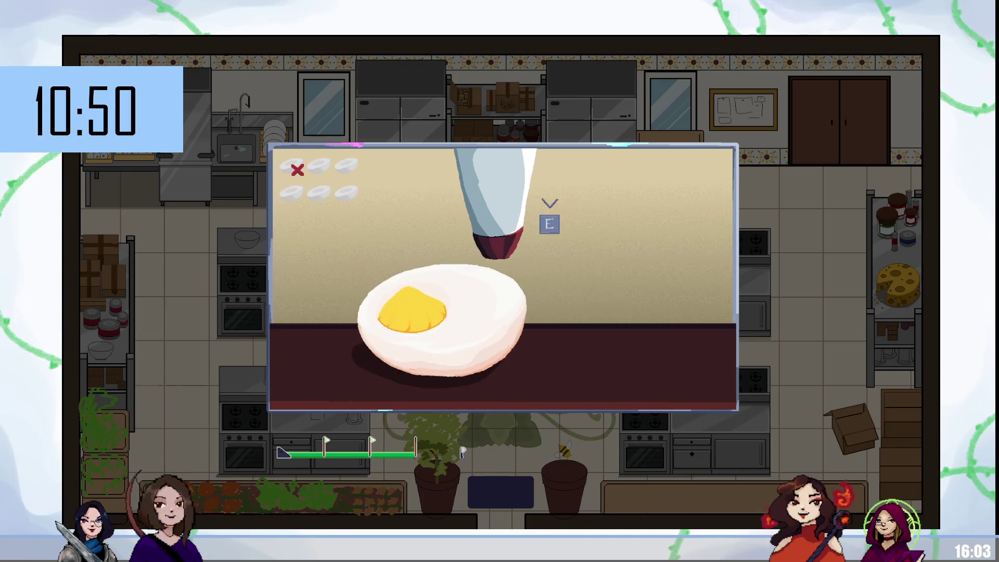
key(e)
key(e)
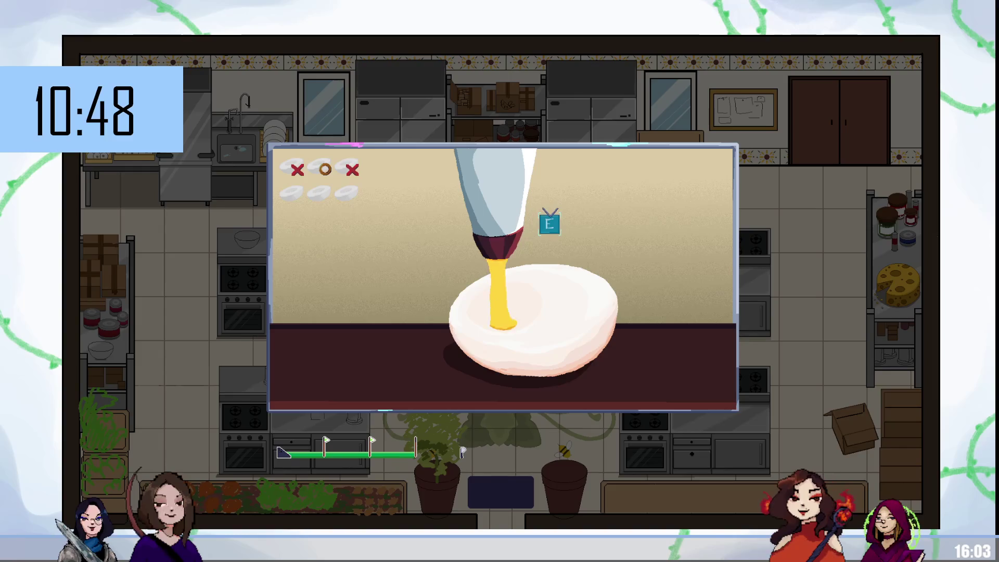
key(e)
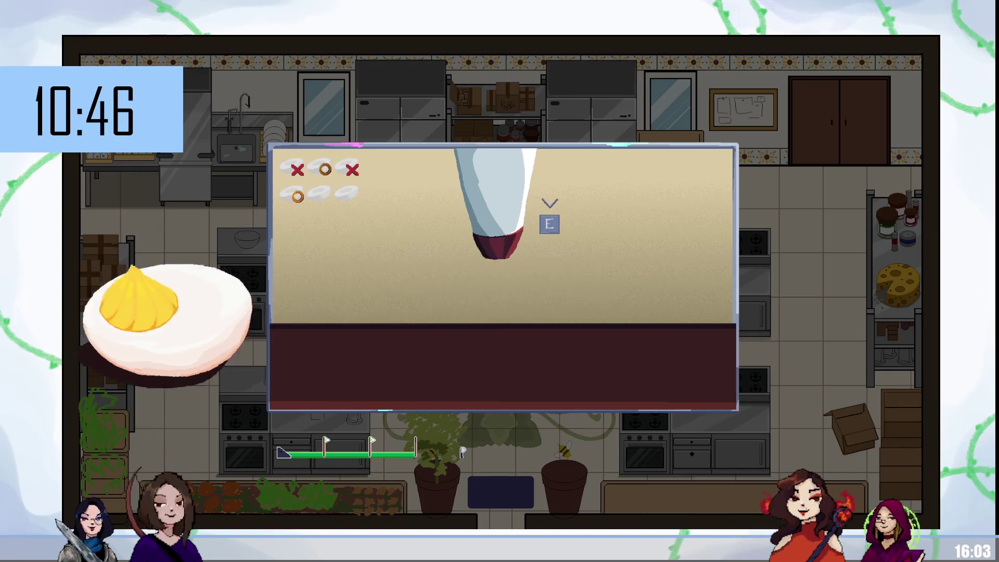
key(e)
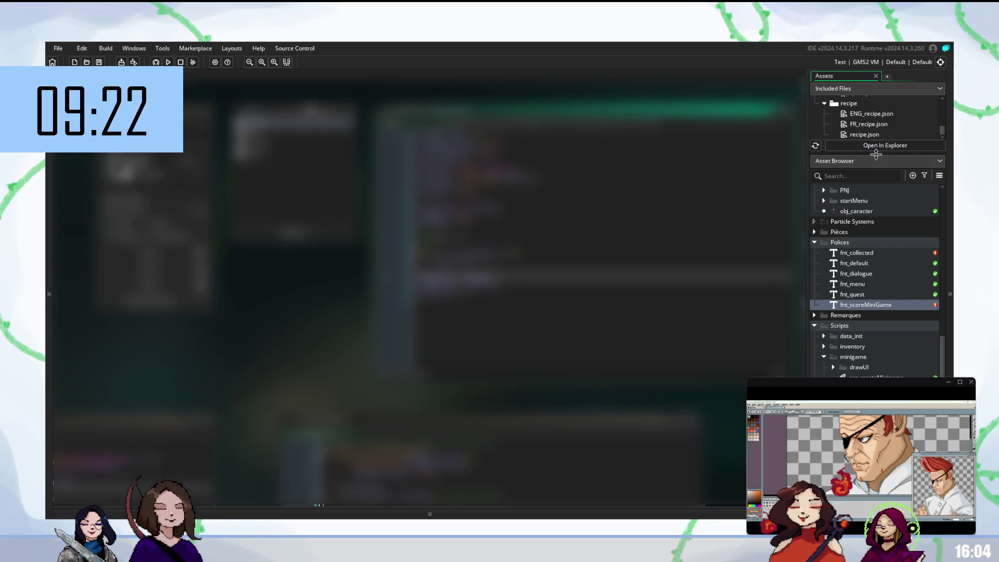
- Enlarge the Included Files panel, select recipe.json in the recipe folder, and scroll to Scripts
drag(876, 155, 876, 187)
scroll(878, 149, up, 2)
scroll(878, 150, down, 3)
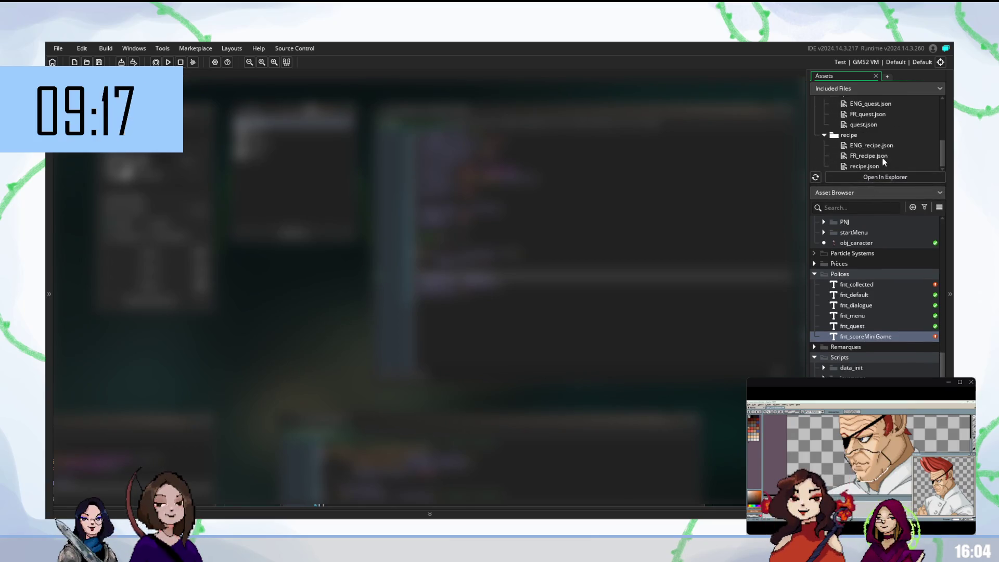
click(882, 166)
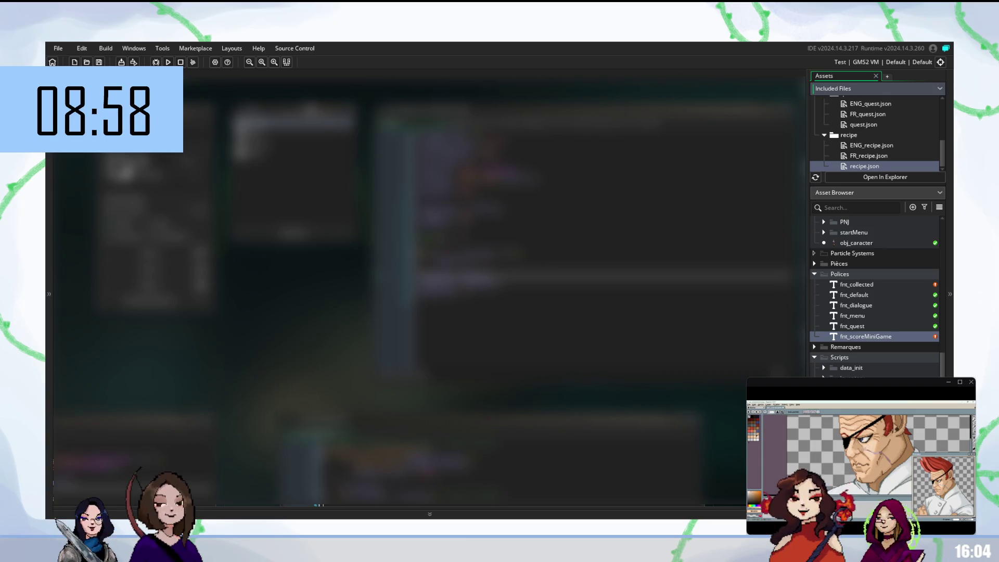
scroll(873, 291, down, 1)
scroll(873, 297, down, 3)
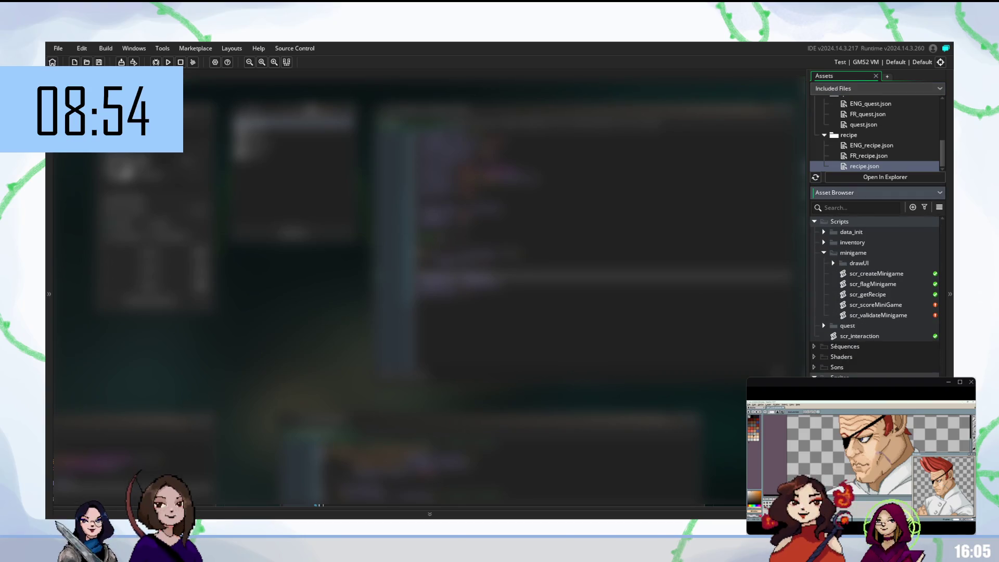
- Scroll the asset list and switch to another open editor with Alt+Tab
scroll(874, 292, down, 1)
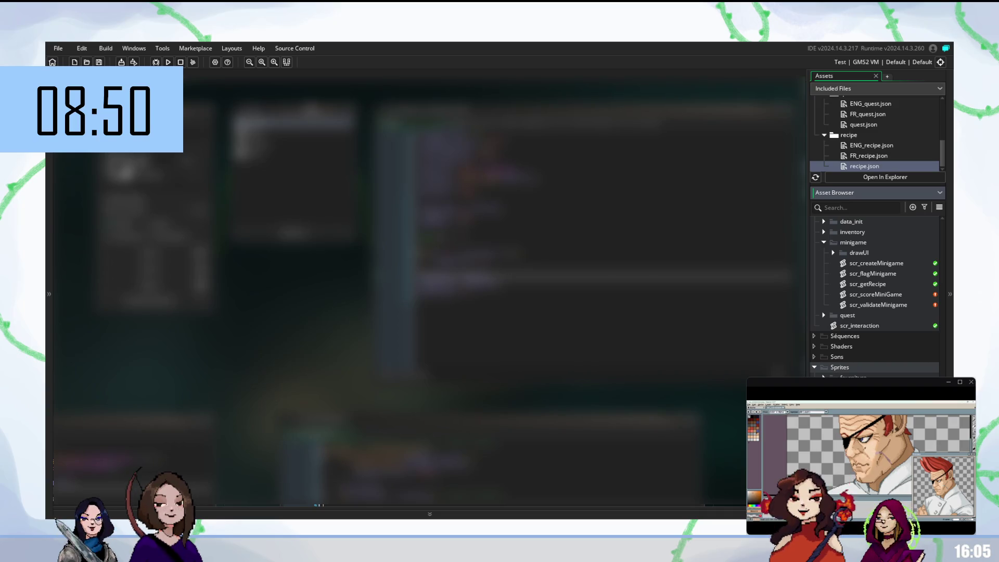
key(alt+Tab)
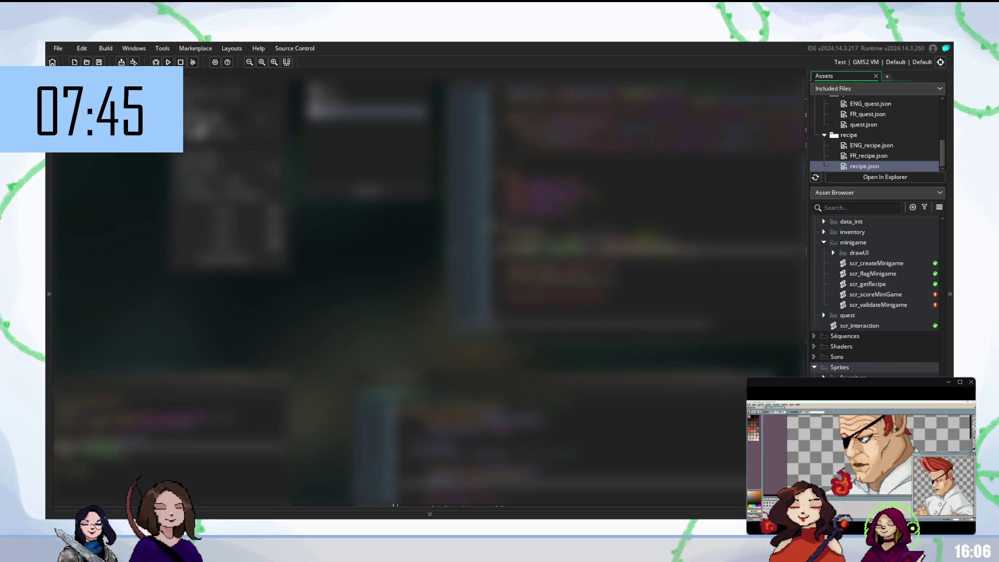
mouse_move(938, 396)
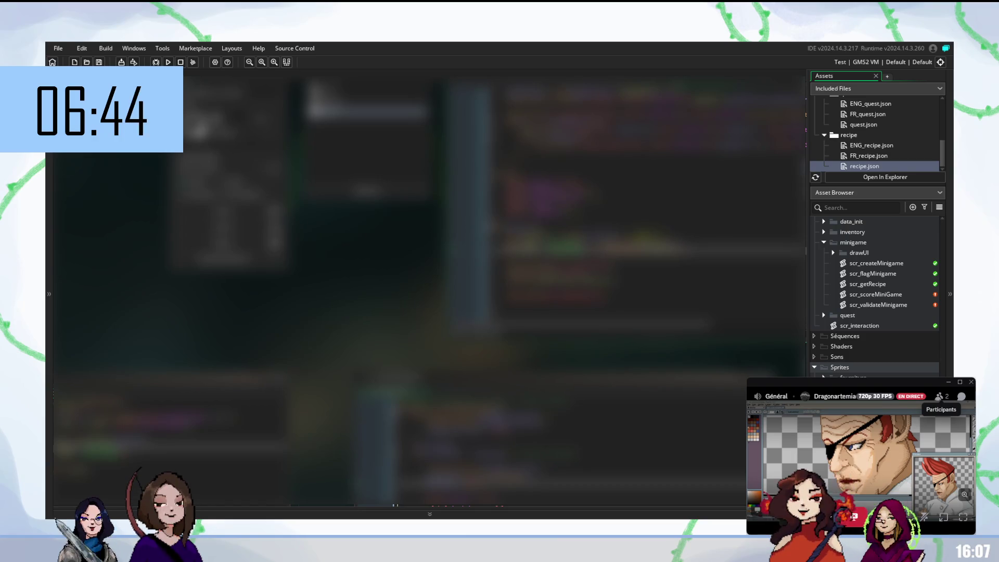
scroll(874, 296, down, 1)
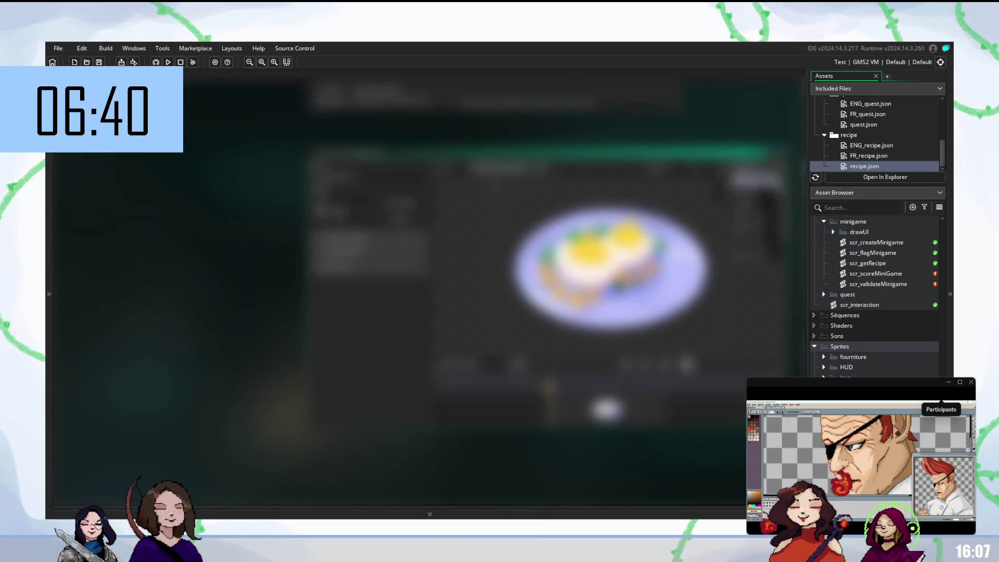
- Find obj_minigame_controller in the MiniGame folder and open its code
scroll(860, 319, down, 6)
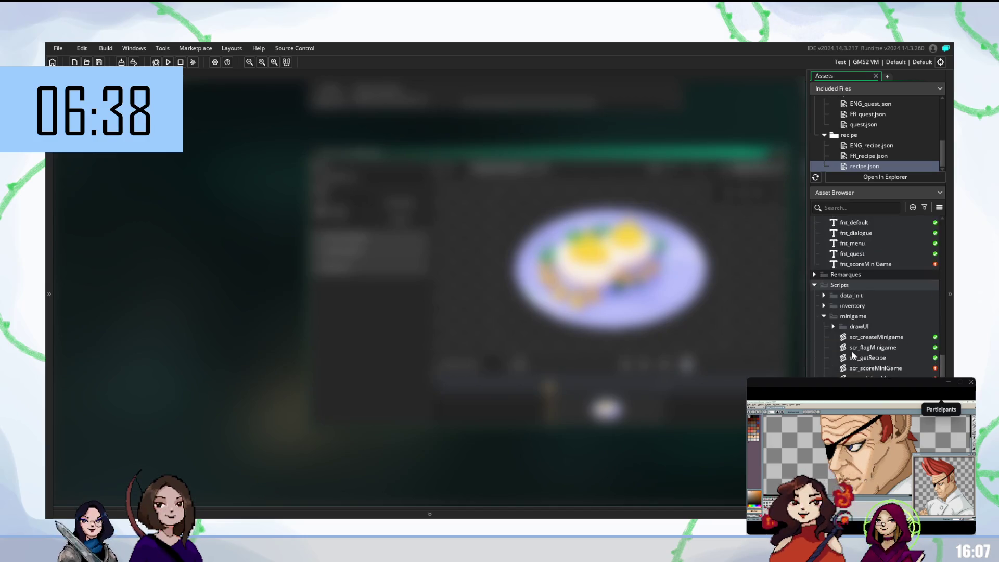
scroll(847, 361, up, 2)
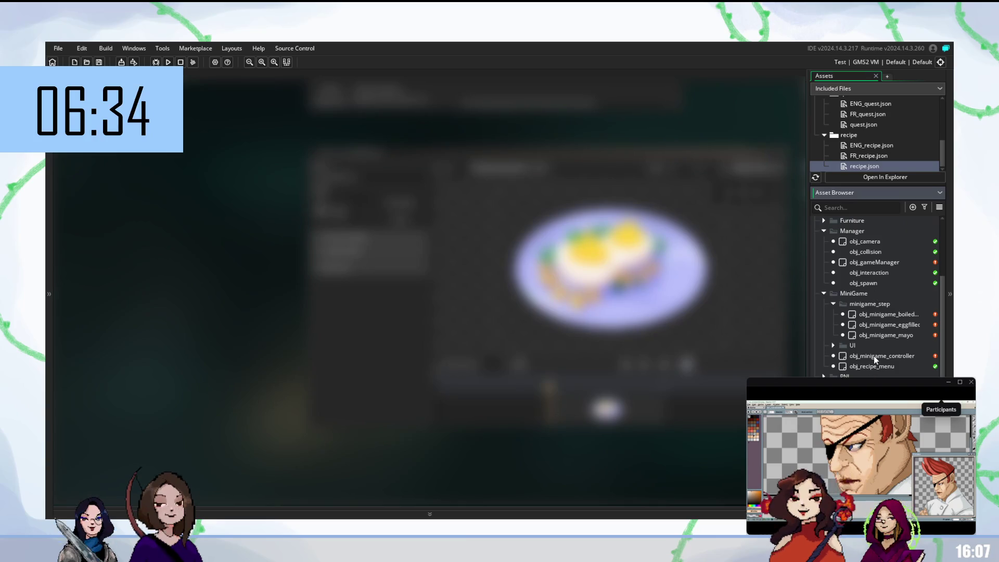
double_click(872, 356)
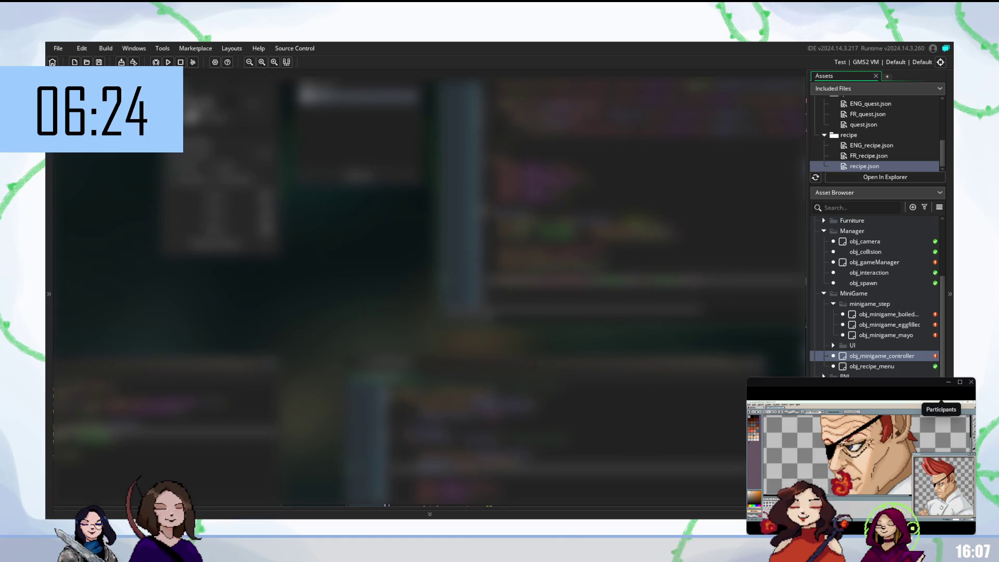
- Run the kitchen game with F5, then select obj_minigame_mayo in the Asset Browser
key(F5)
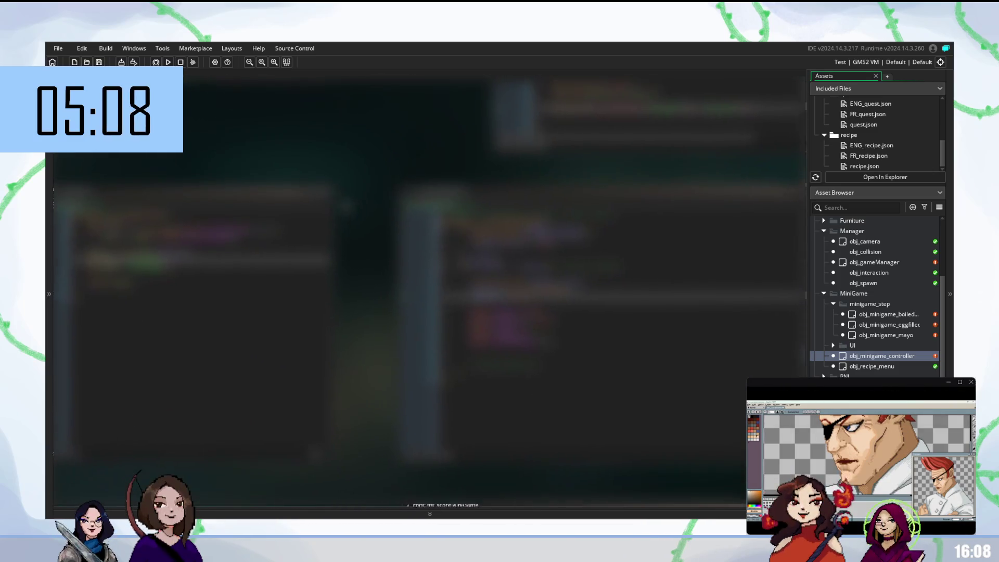
click(904, 337)
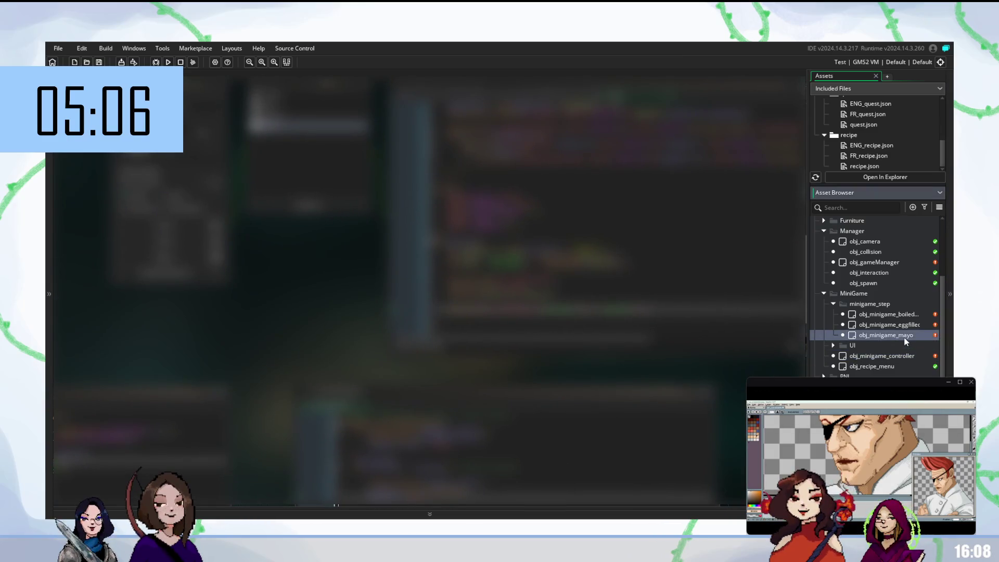
- Open the egg-filling minigame object under minigame_step
click(906, 327)
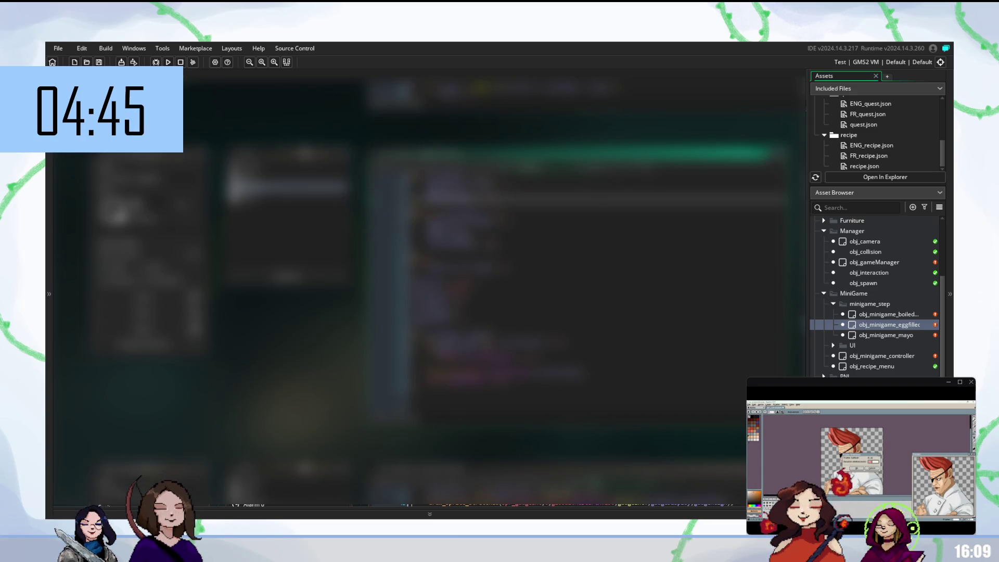
- Place the cursor on the target line in the egg-filling minigame code
click(468, 245)
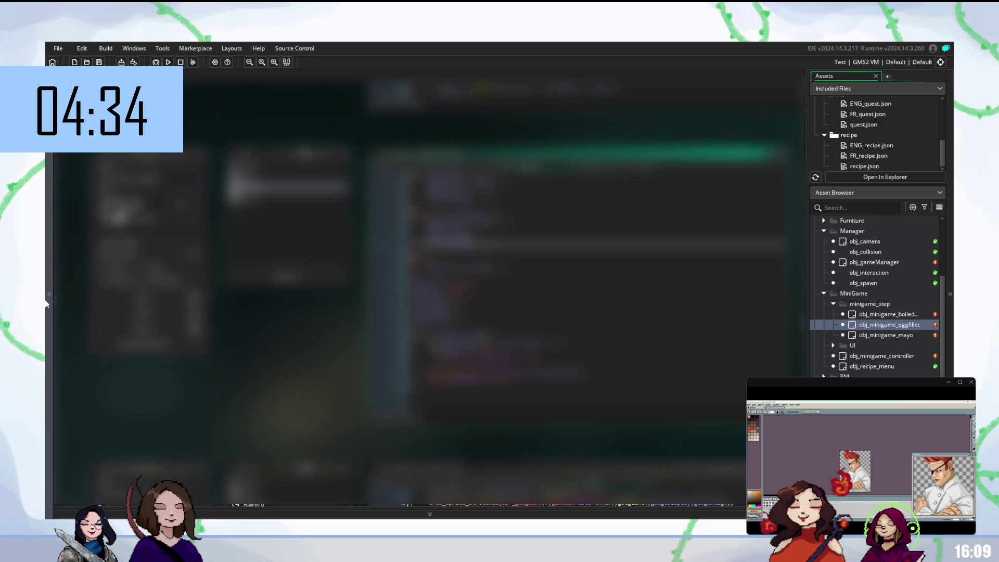
click(572, 177)
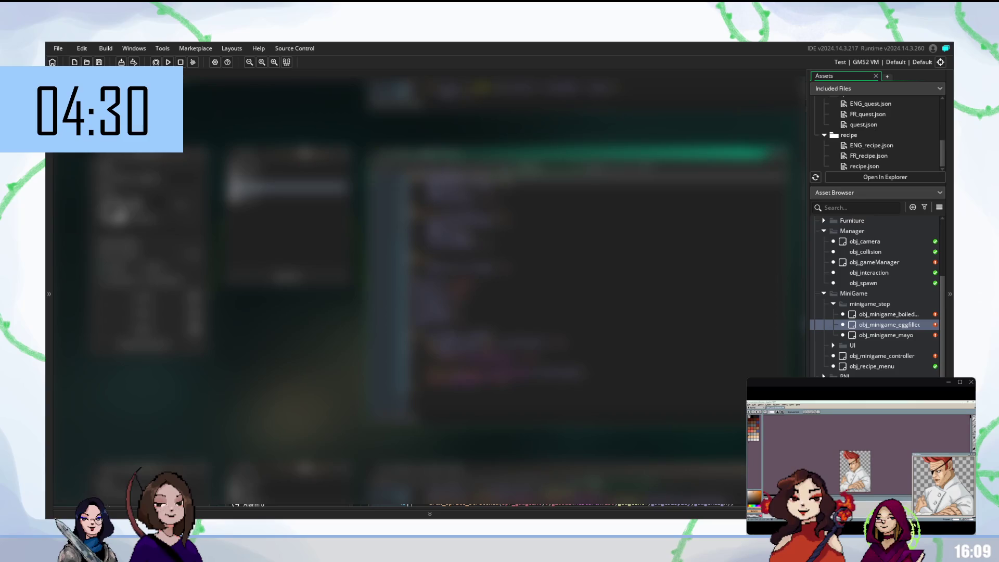
click(598, 215)
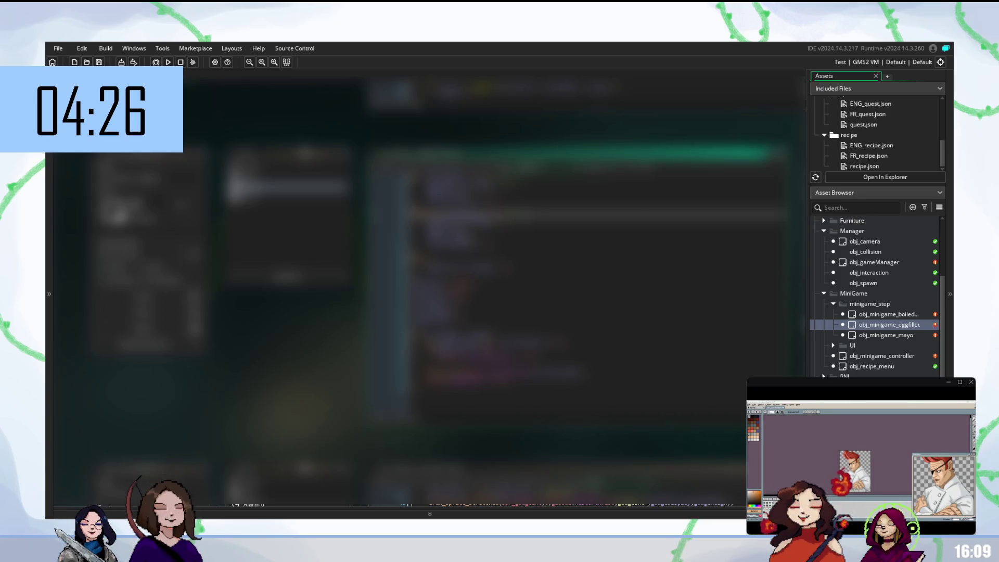
click(598, 225)
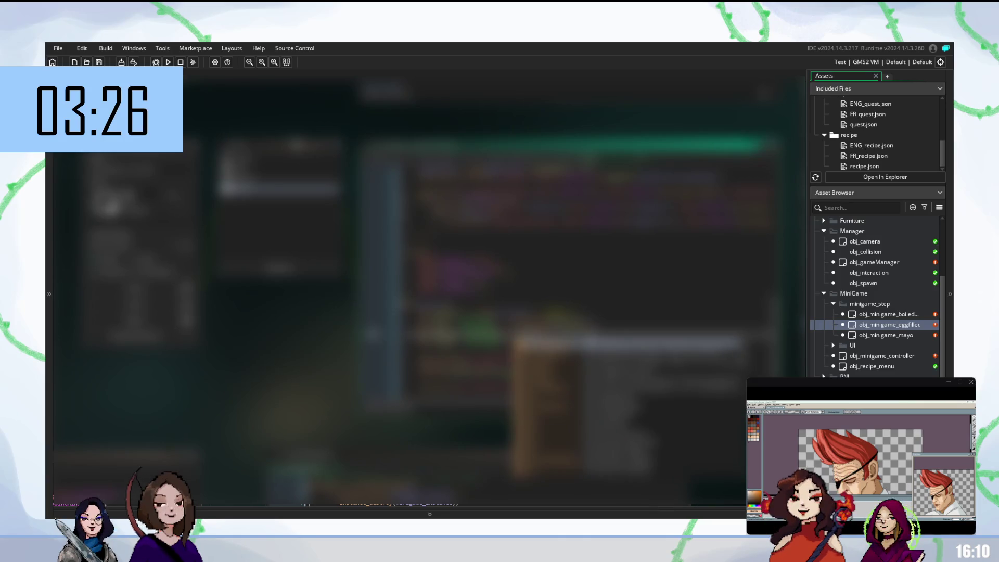
- Add new lines, completing obj_minigame object names from the autocomplete suggestions
key(Return)
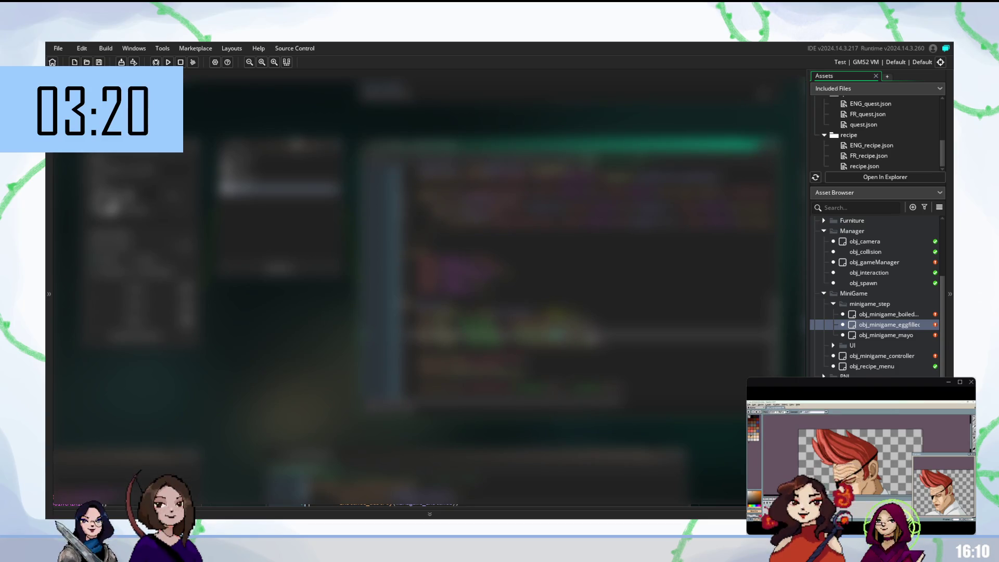
text(obj)
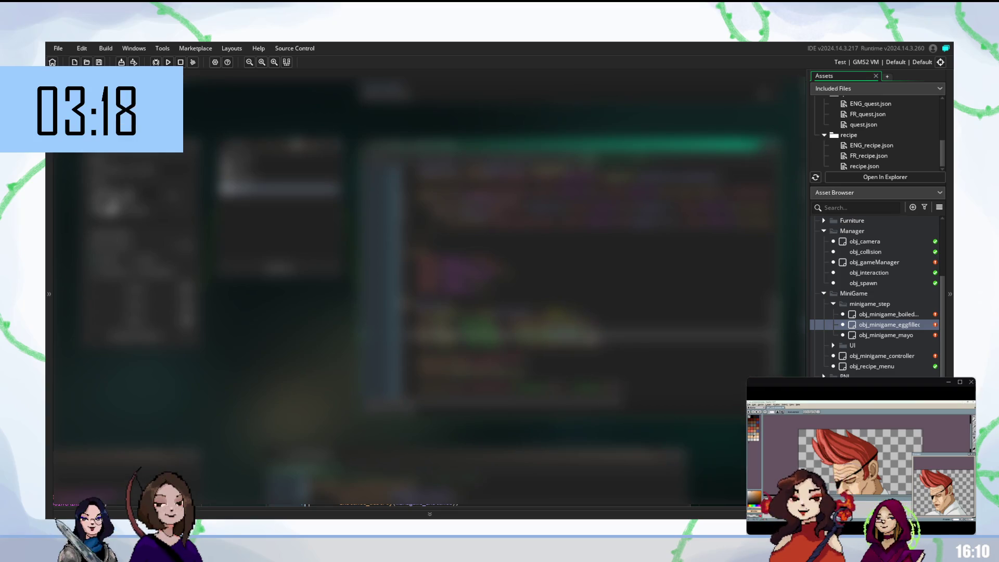
text(_)
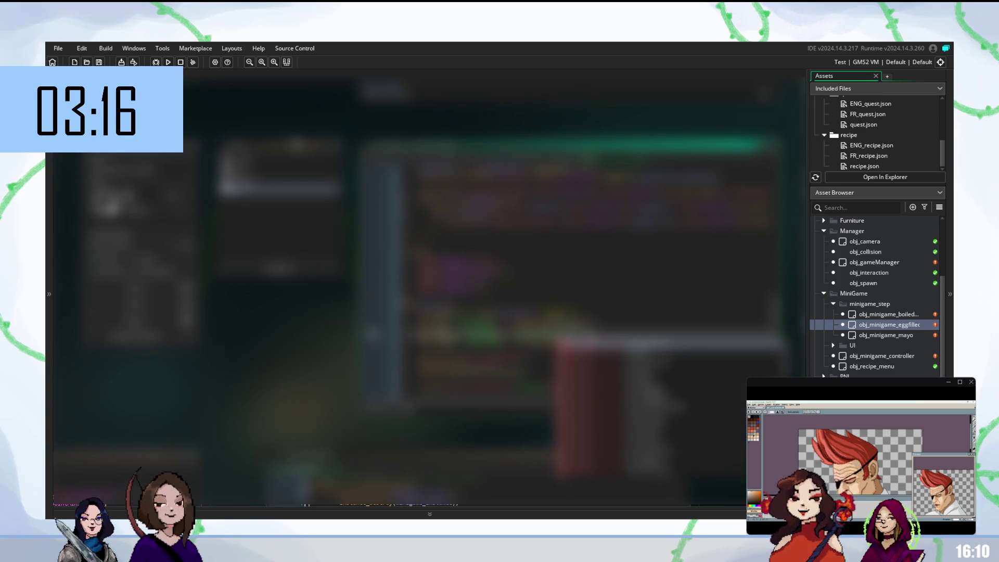
text(m)
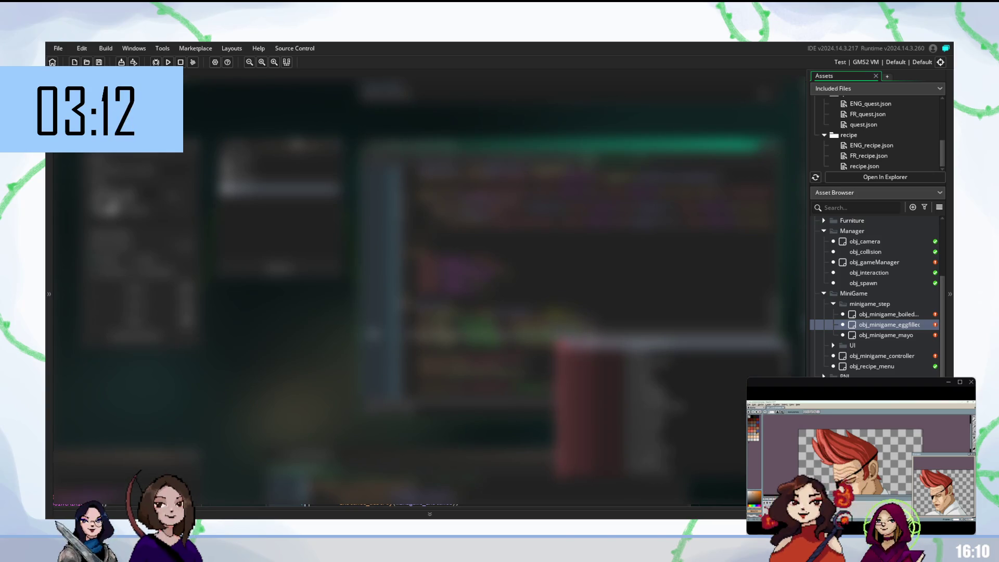
key(Return)
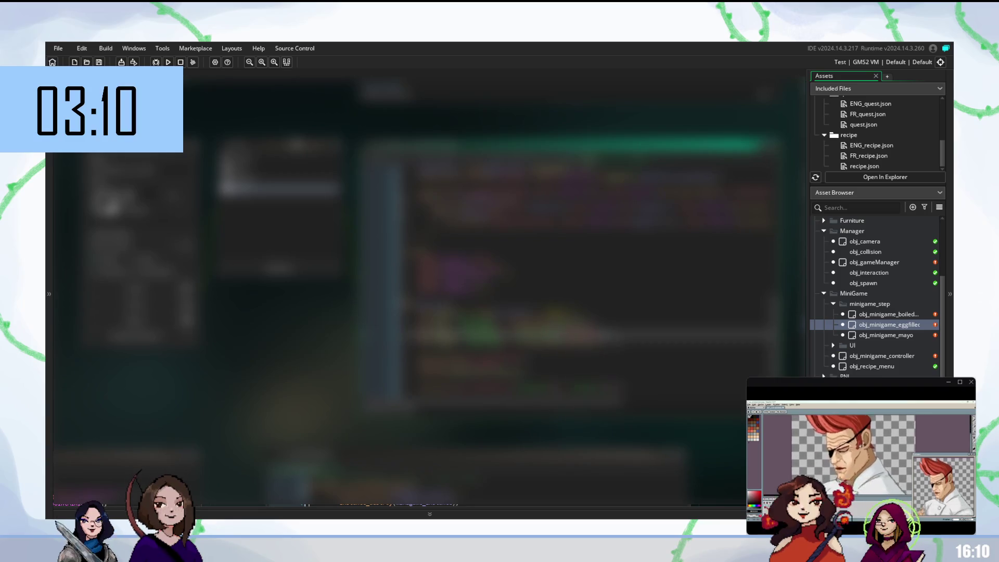
key(Return)
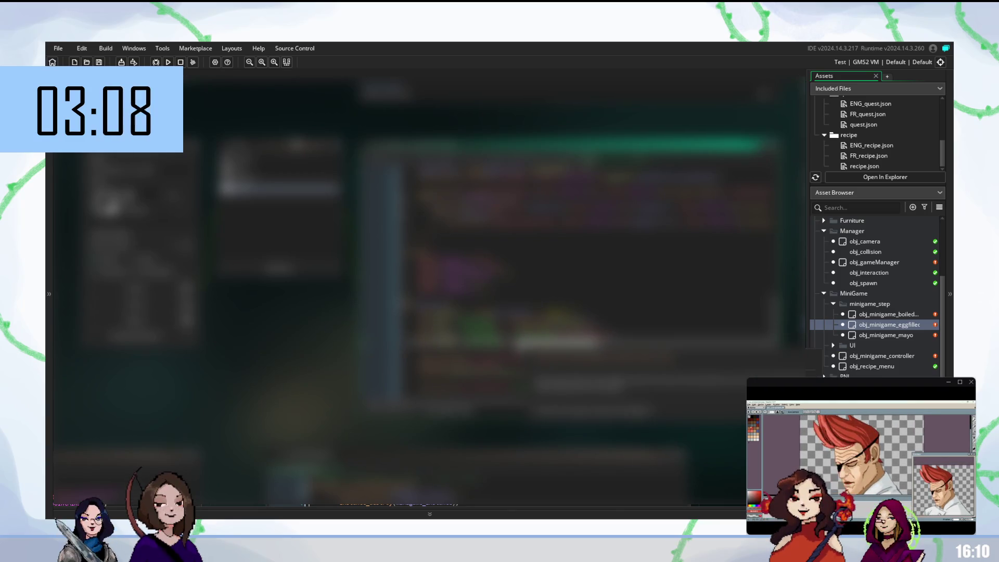
text(o)
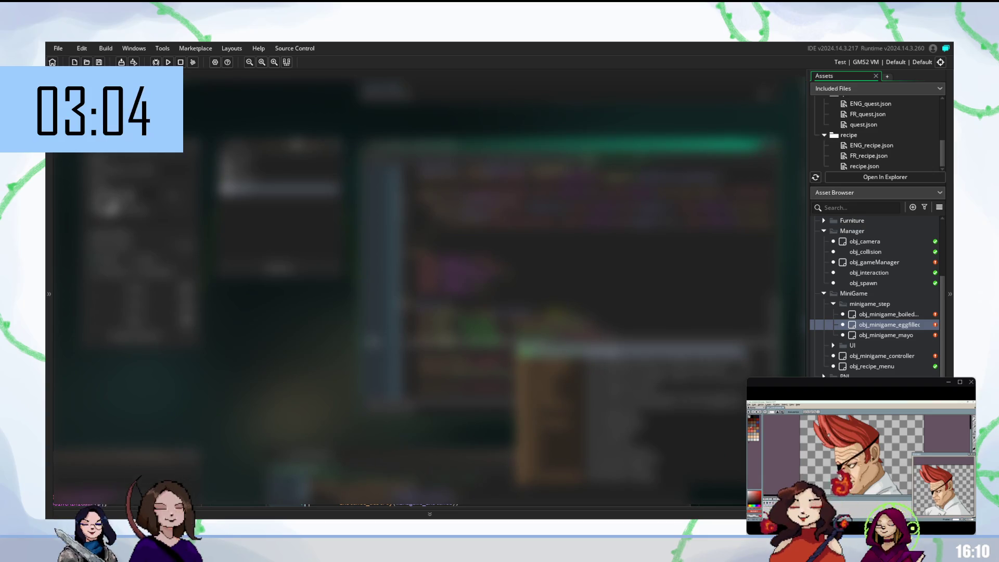
key(Return)
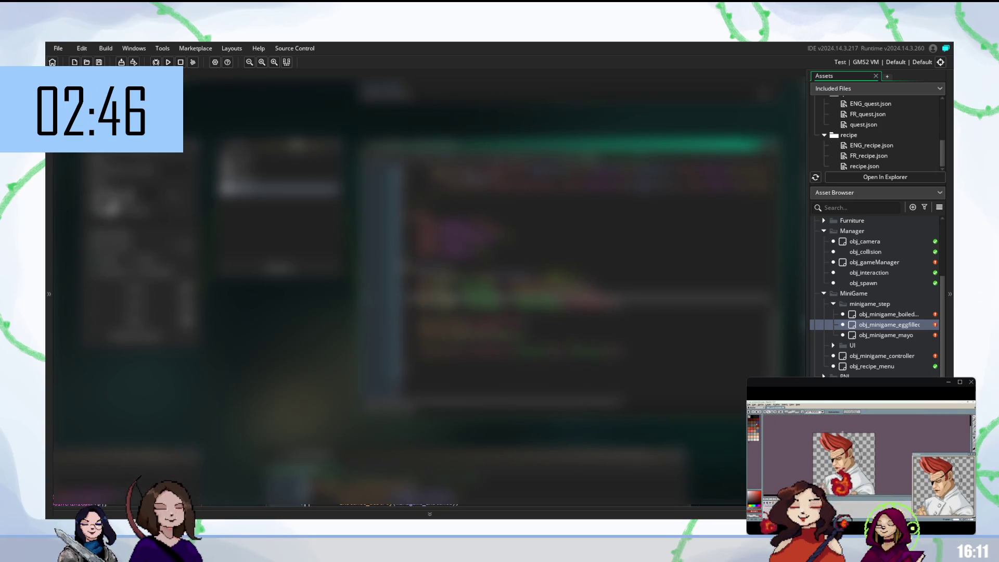
click(572, 357)
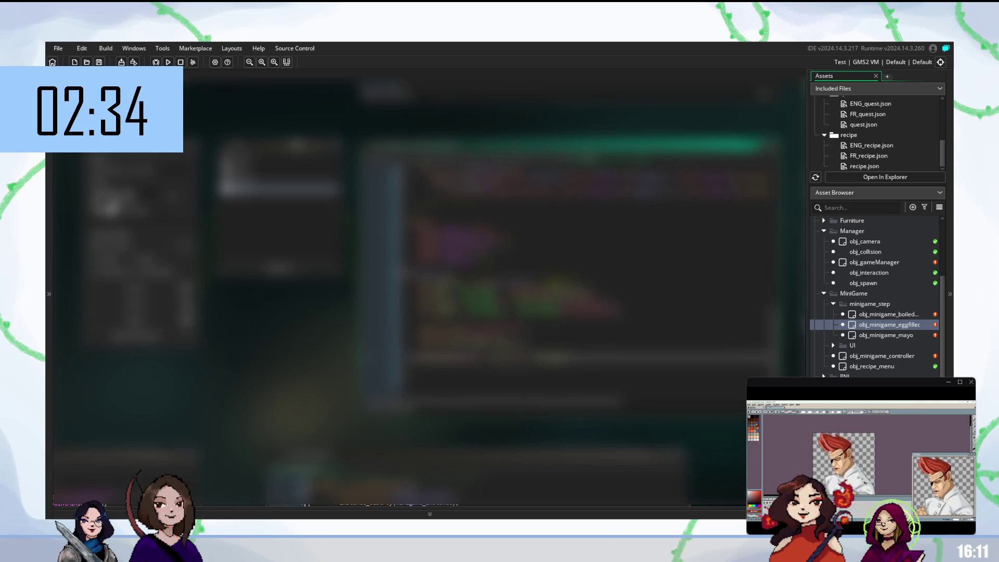
- Move from the egg-filling minigame code to the controller object's Draw_0 event code
mouse_move(525, 358)
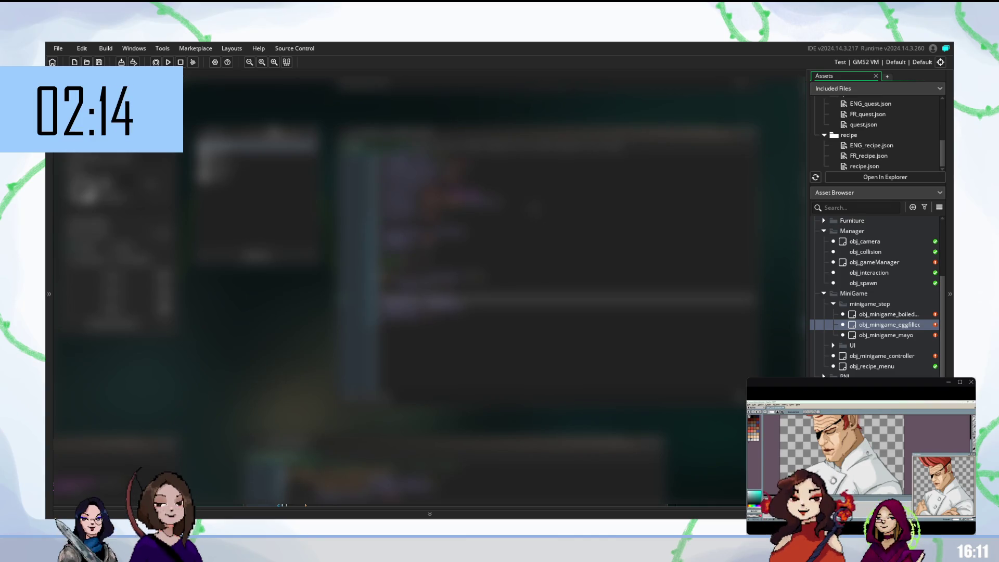
click(520, 194)
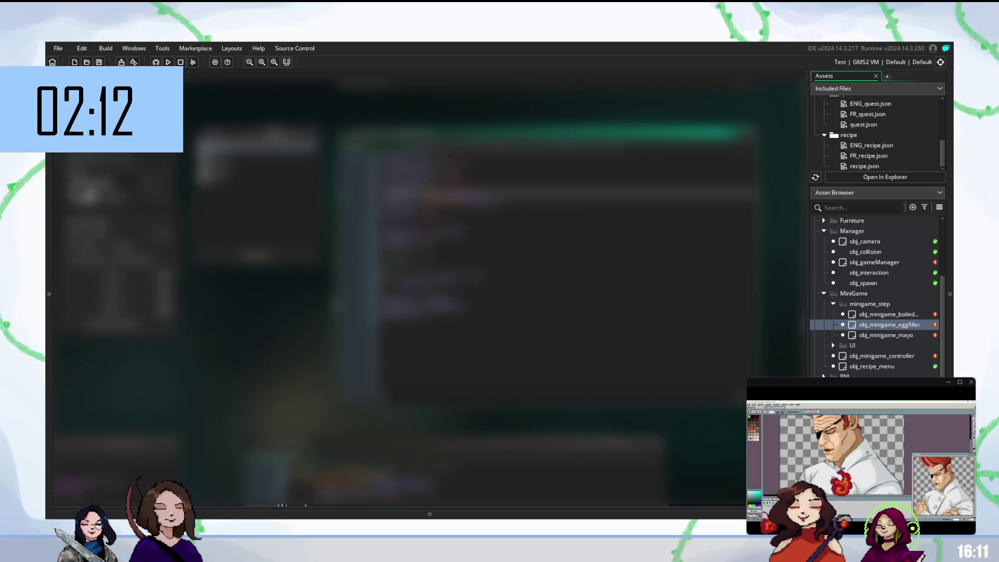
click(738, 136)
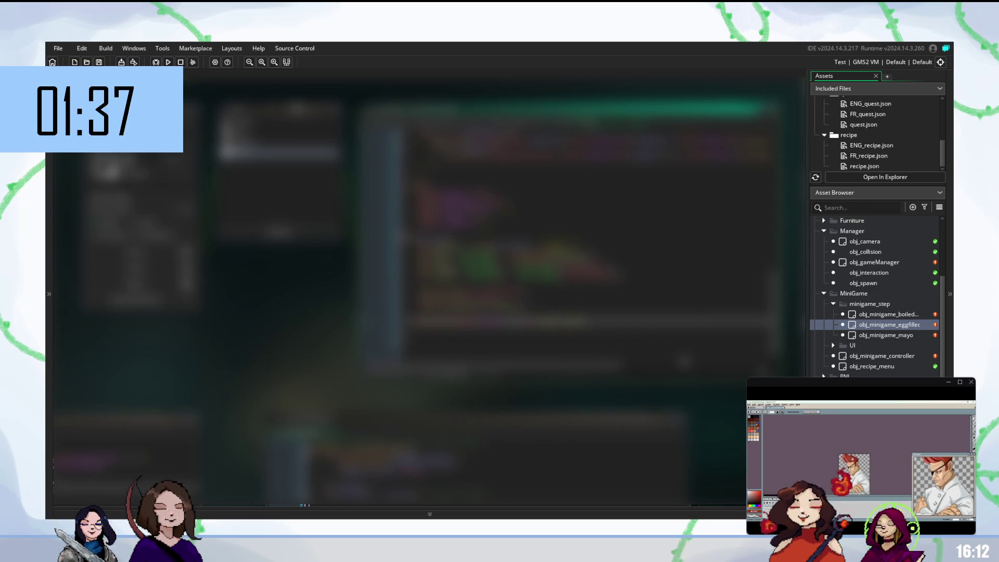
- Review several lines of the controller's Draw code, then build and run the game with F5
click(520, 292)
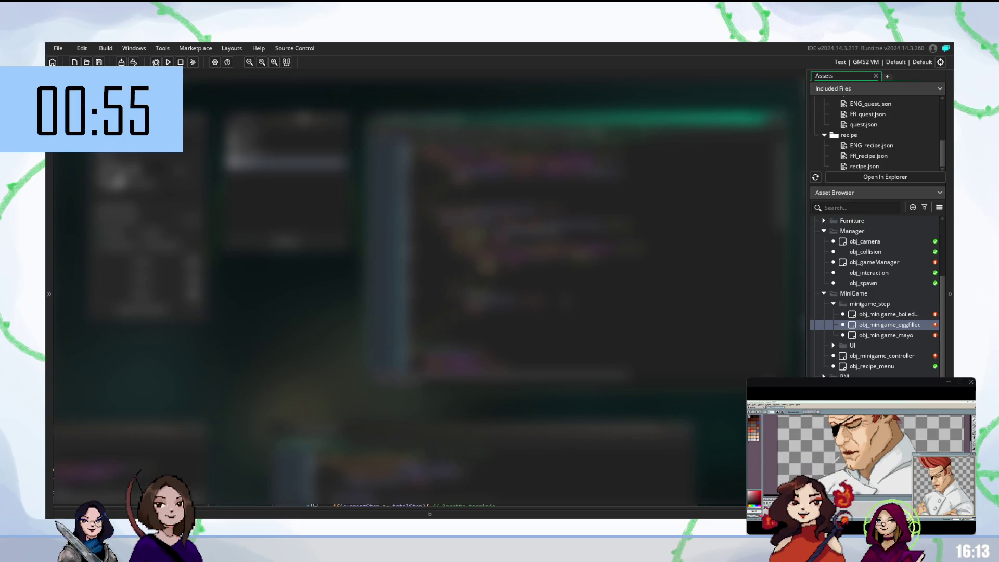
click(521, 172)
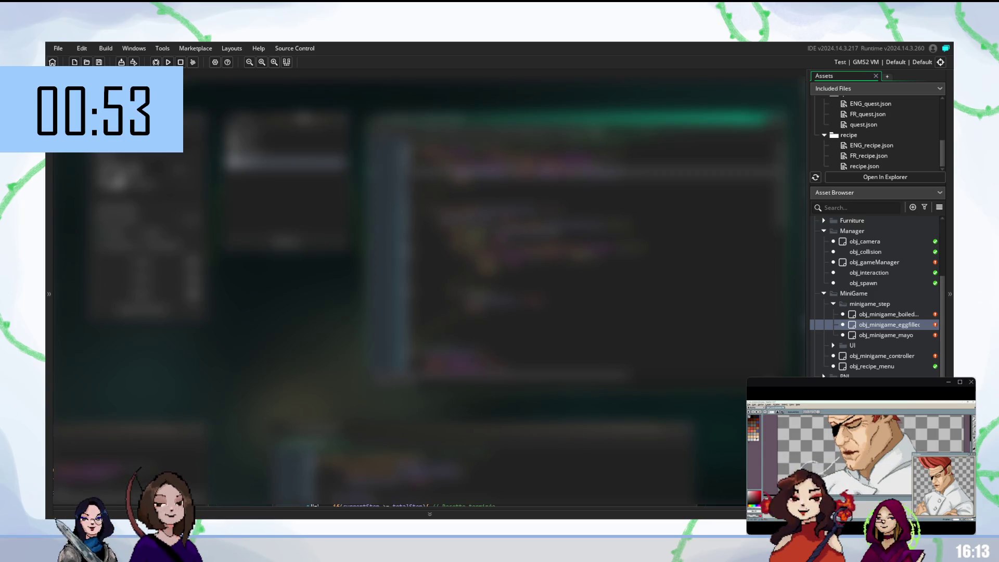
scroll(525, 254, down, 5)
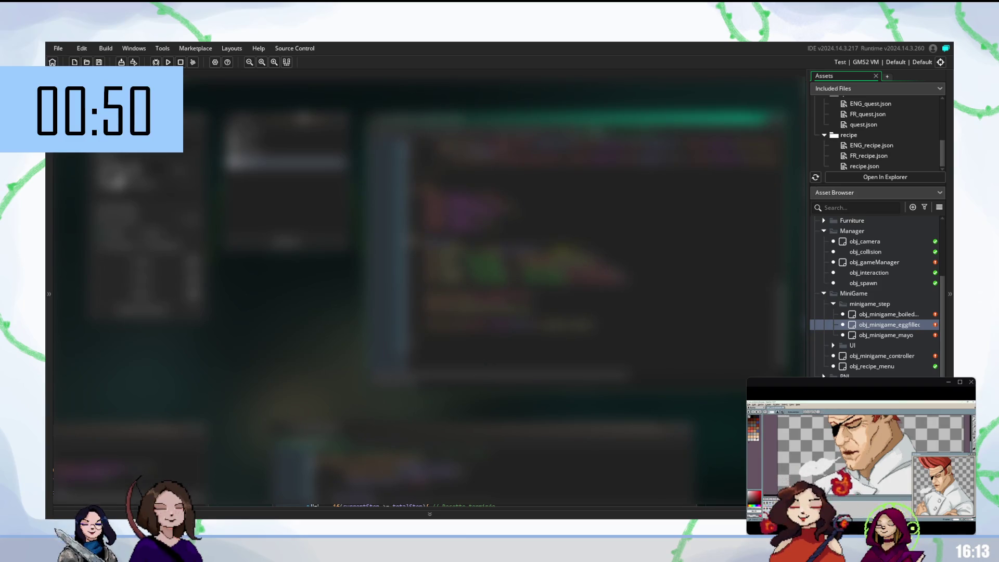
click(520, 274)
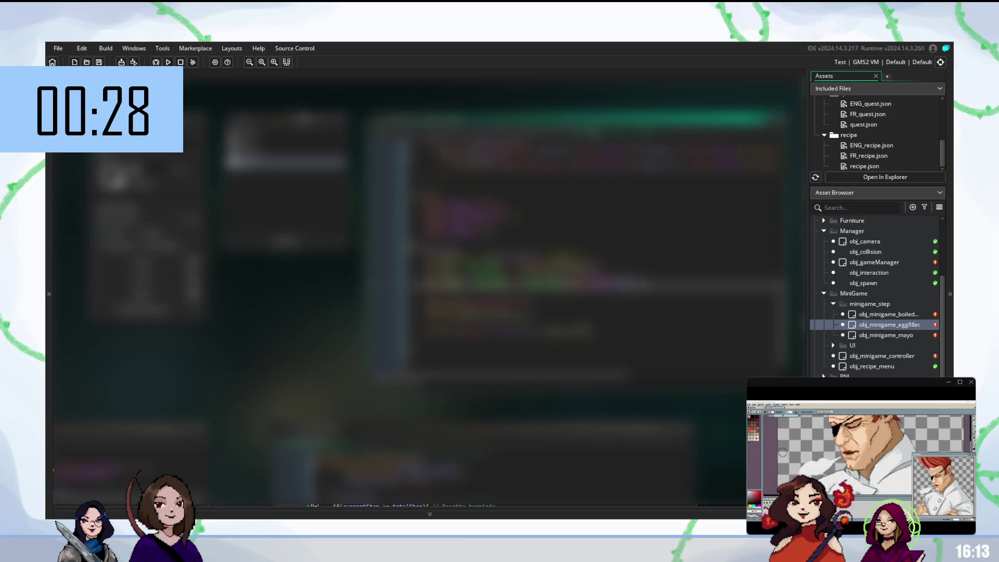
key(F5)
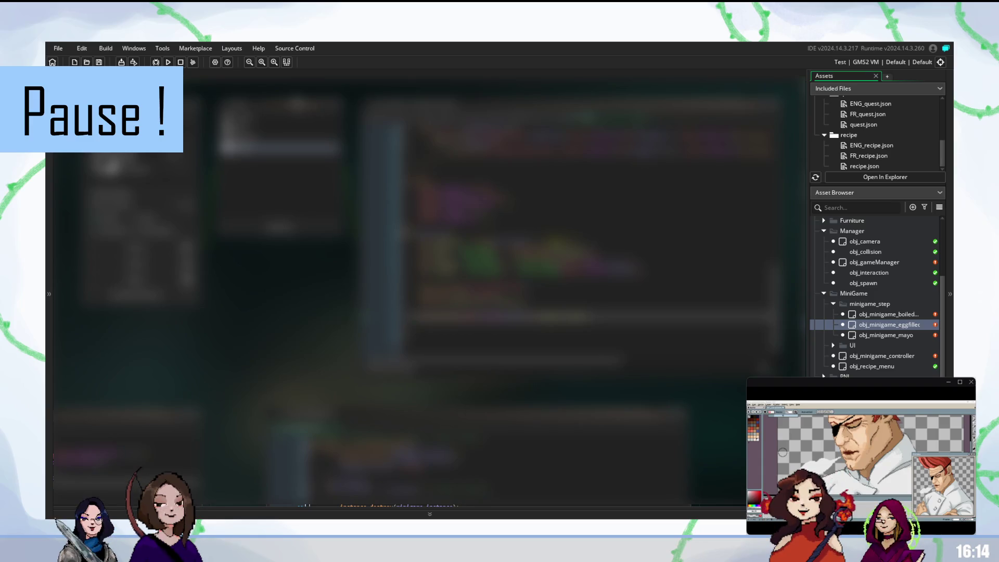
scroll(588, 245, up, 5)
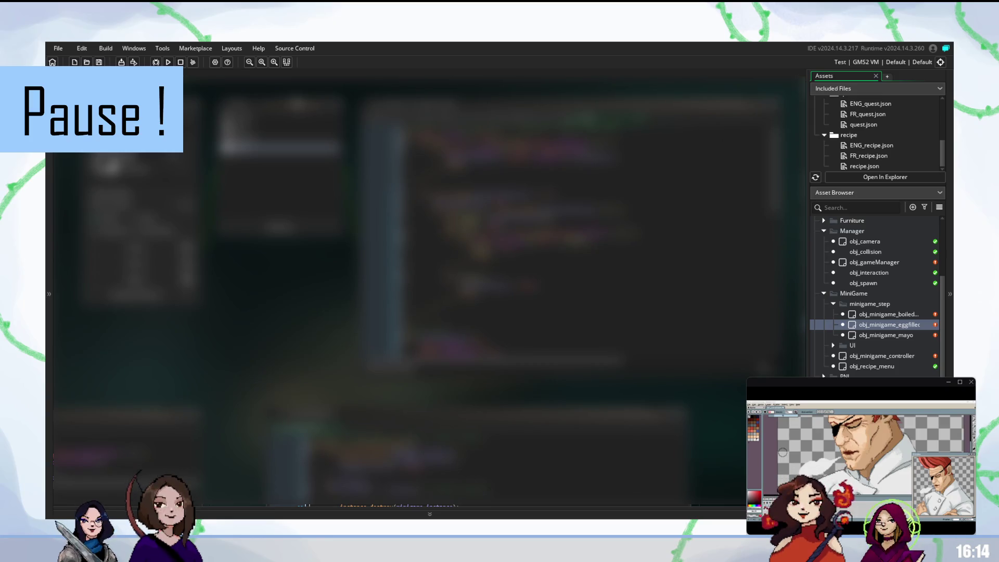
scroll(588, 239, down, 5)
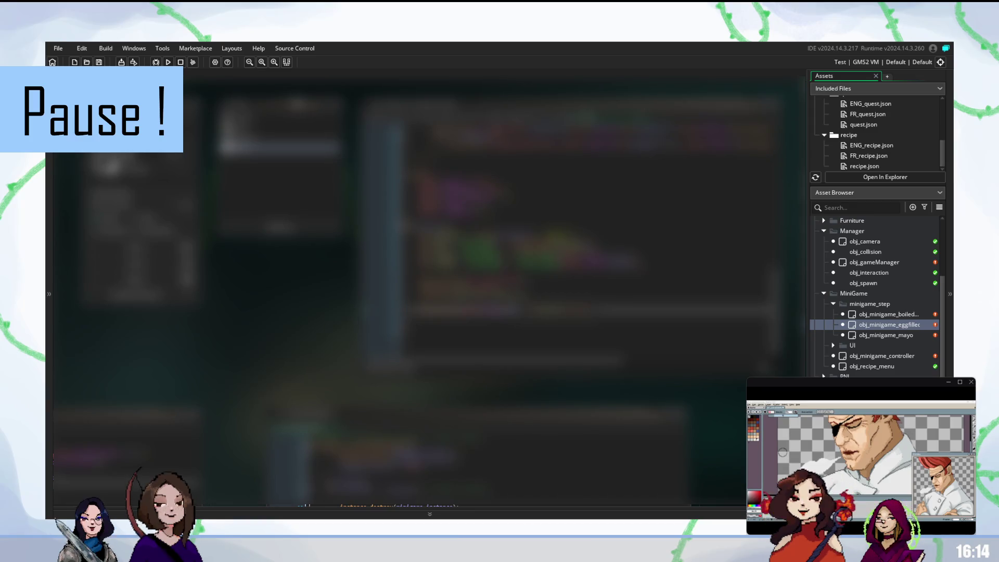
scroll(588, 212, up, 1)
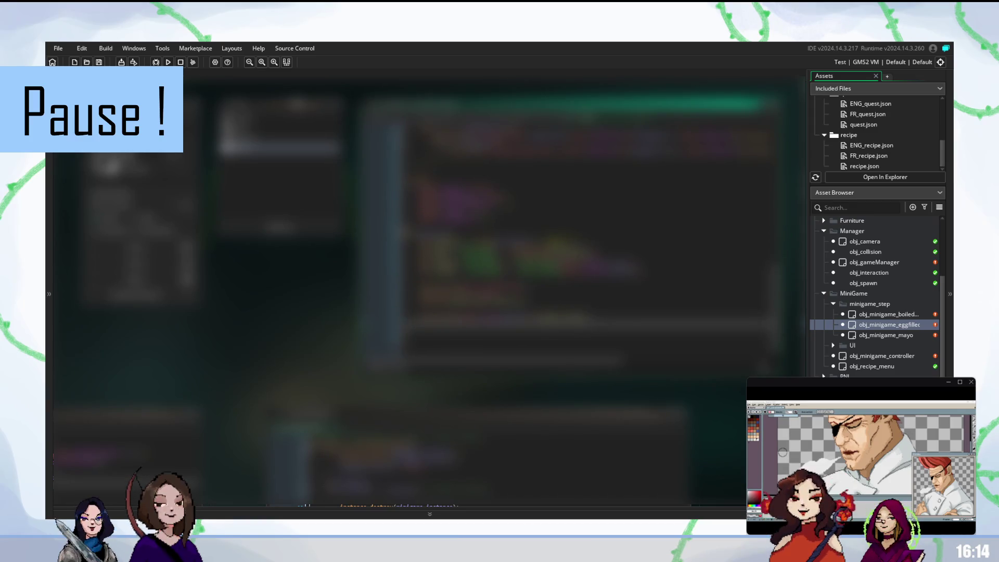
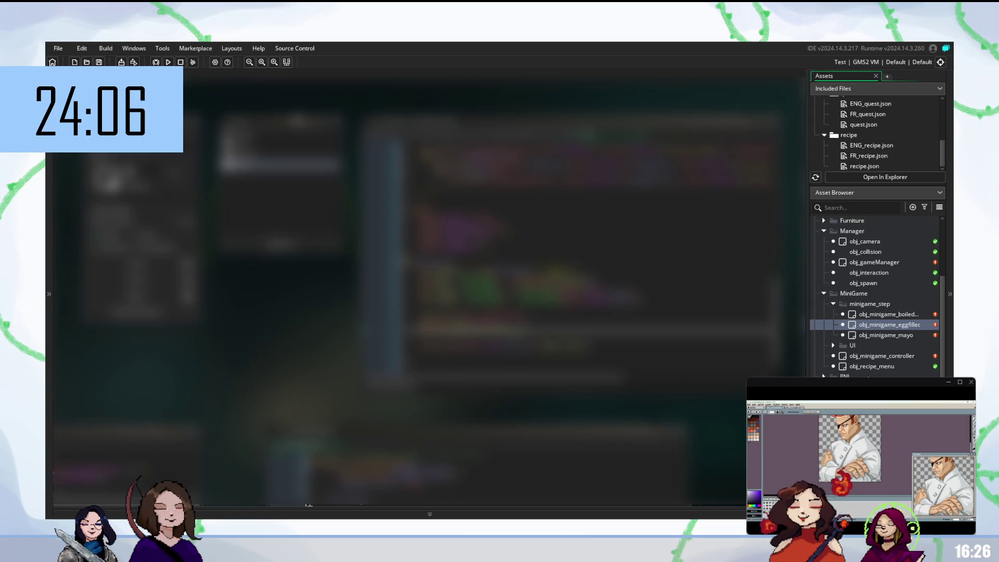
- Open obj_gameManager's code from the Asset Browser and scroll through it
double_click(882, 263)
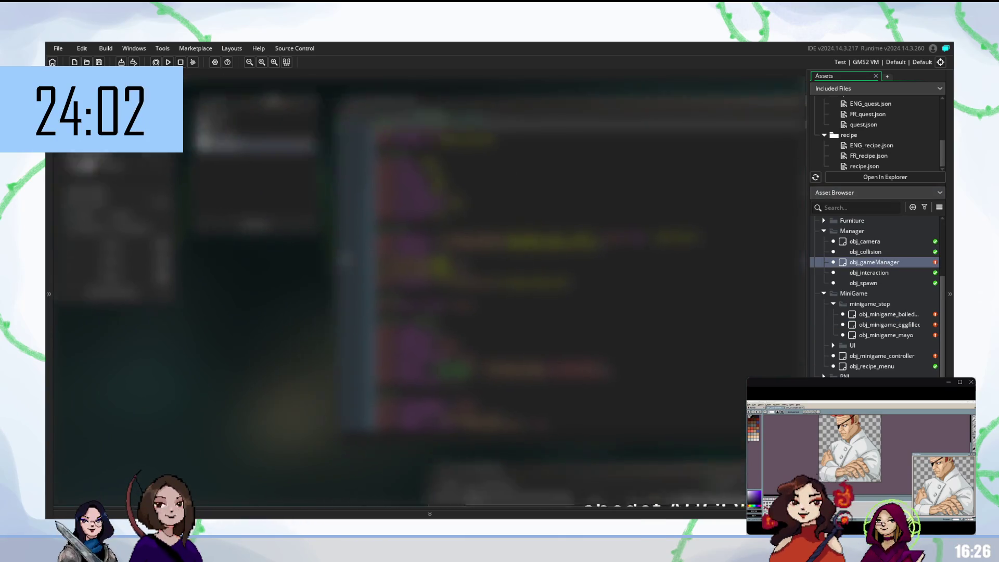
scroll(548, 297, down, 5)
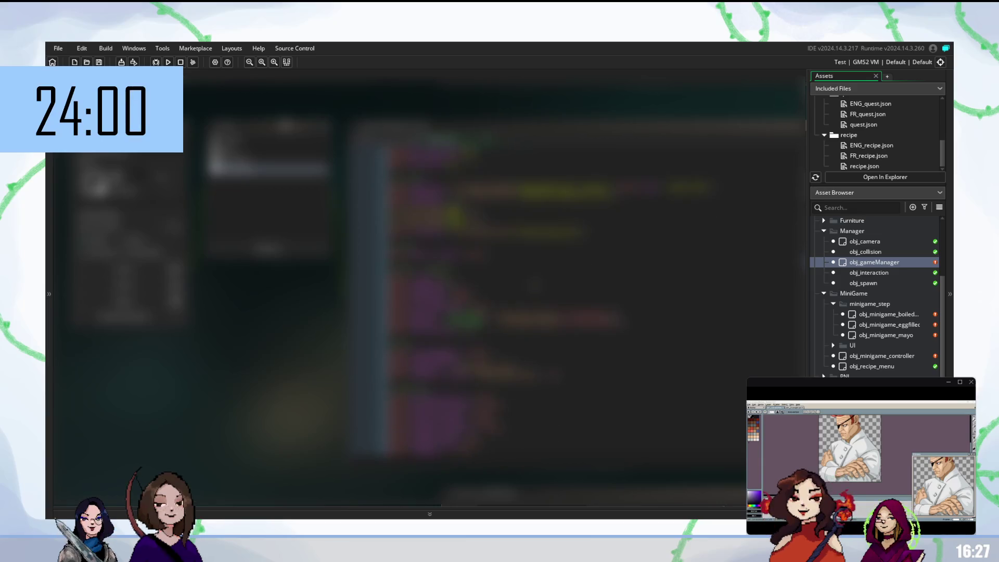
scroll(548, 297, up, 3)
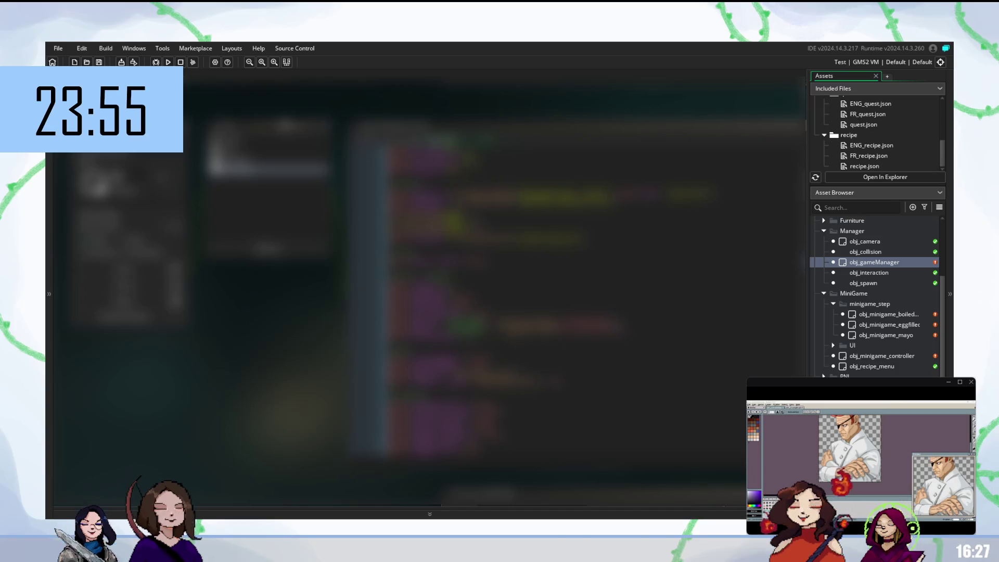
scroll(549, 297, up, 3)
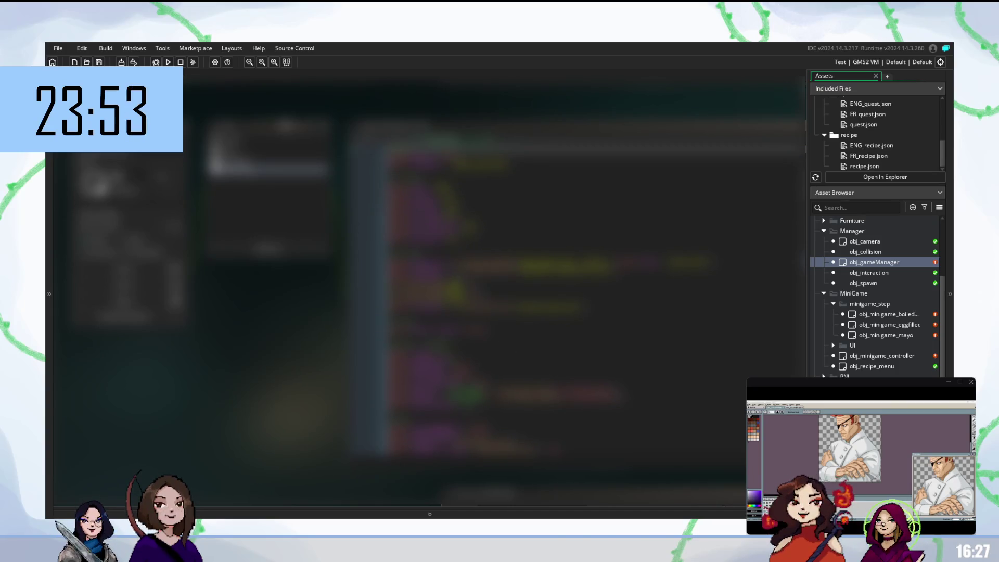
scroll(874, 367, down, 5)
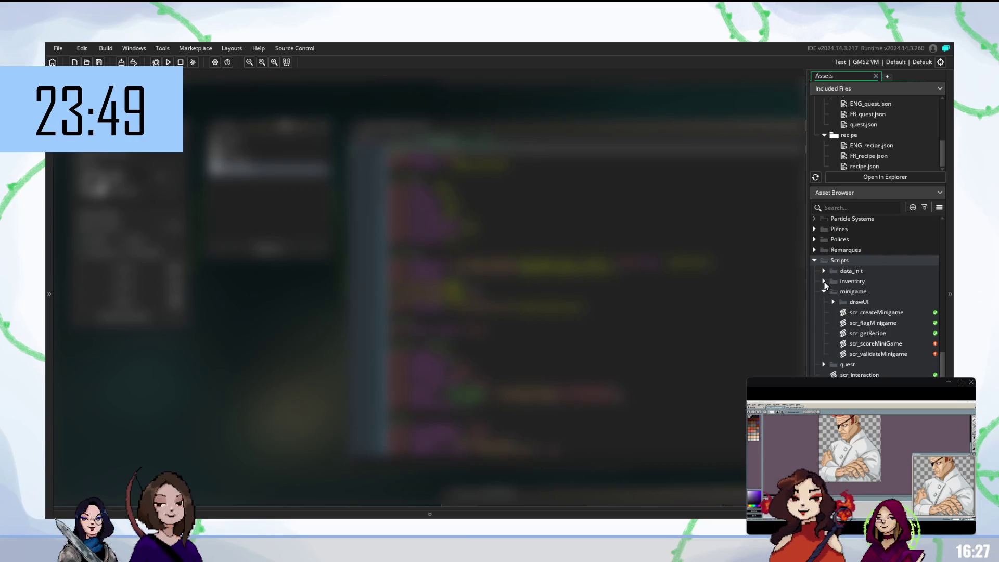
- Open the scr_load_jsonFile and scr_merge_questData scripts from the data_init folder
click(823, 281)
click(823, 281)
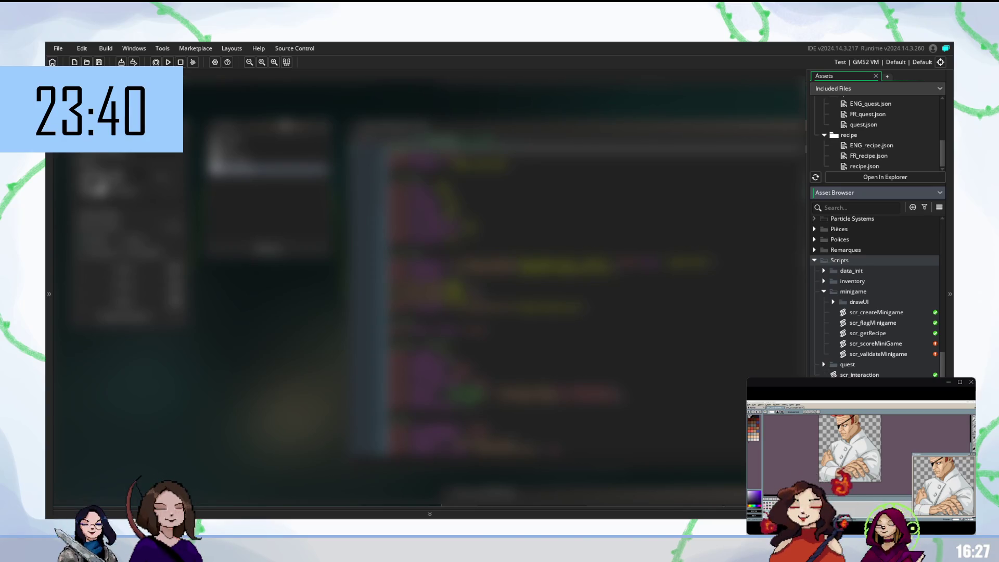
scroll(822, 364, down, 1)
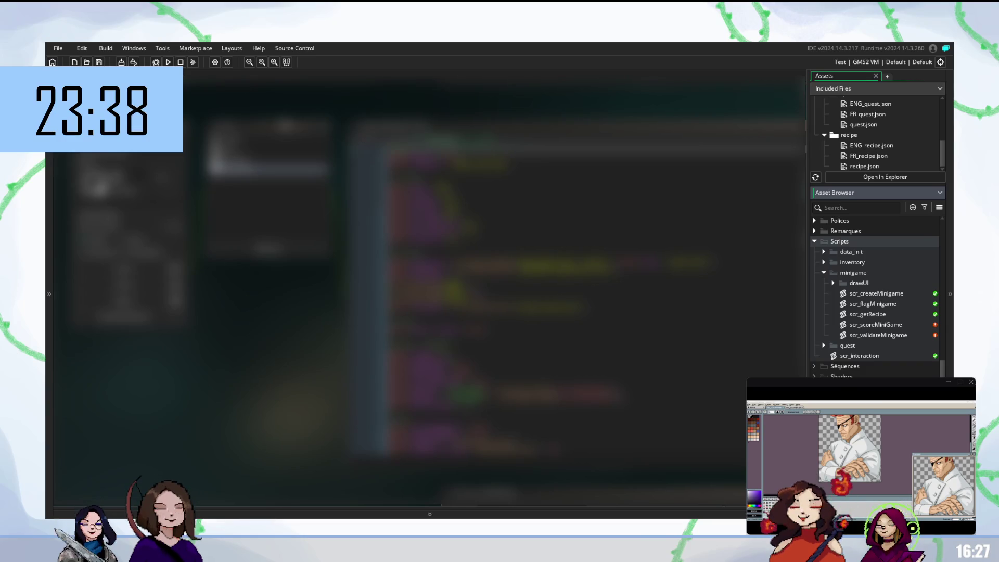
scroll(850, 322, up, 1)
click(824, 271)
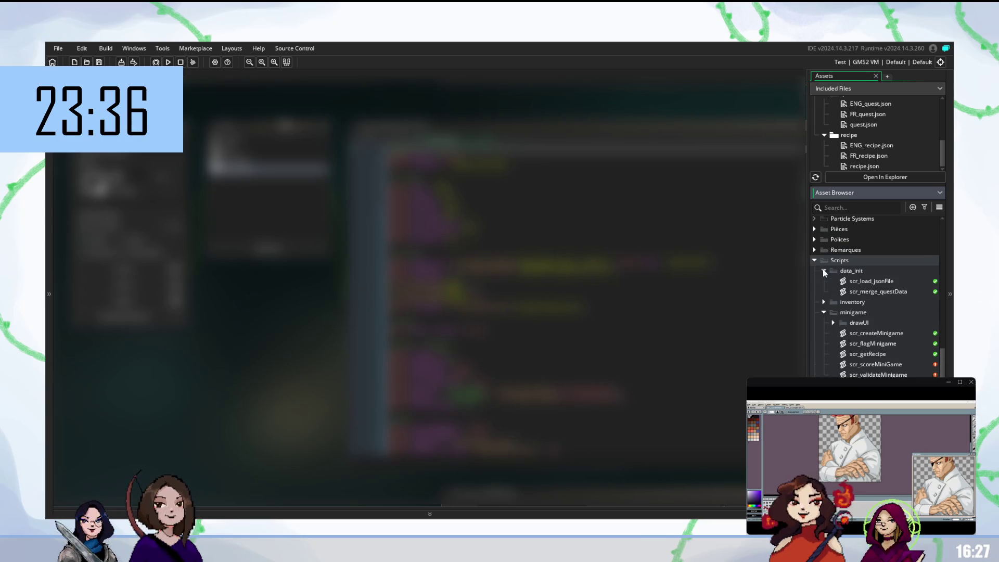
double_click(873, 281)
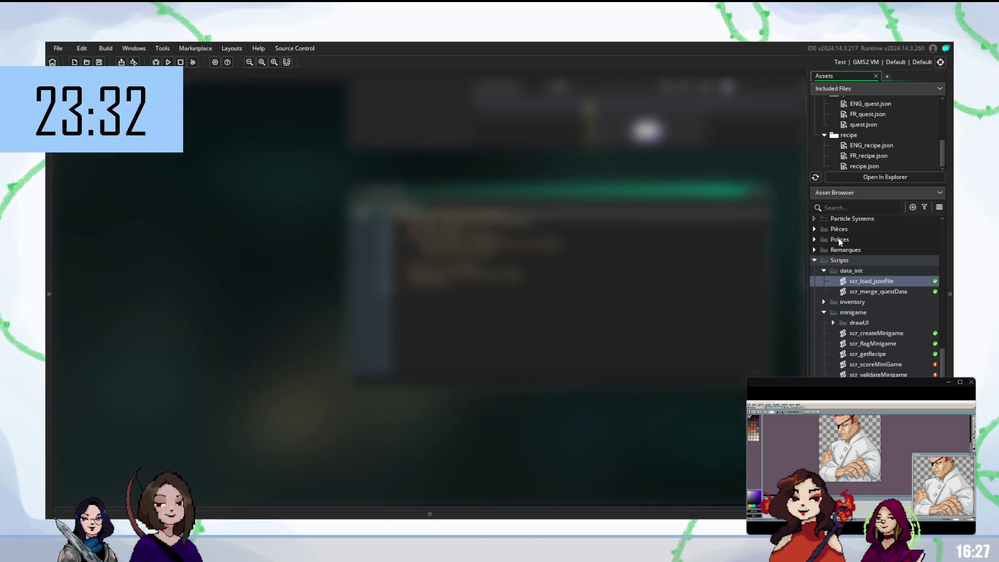
double_click(866, 291)
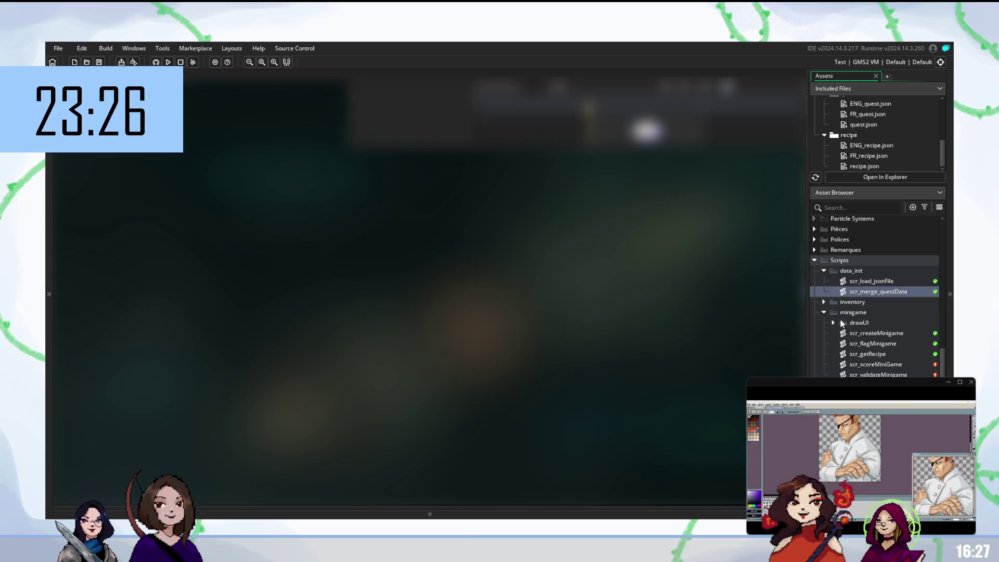
- Open the scr_inventoryAdd script from the inventory folder
click(823, 302)
double_click(871, 312)
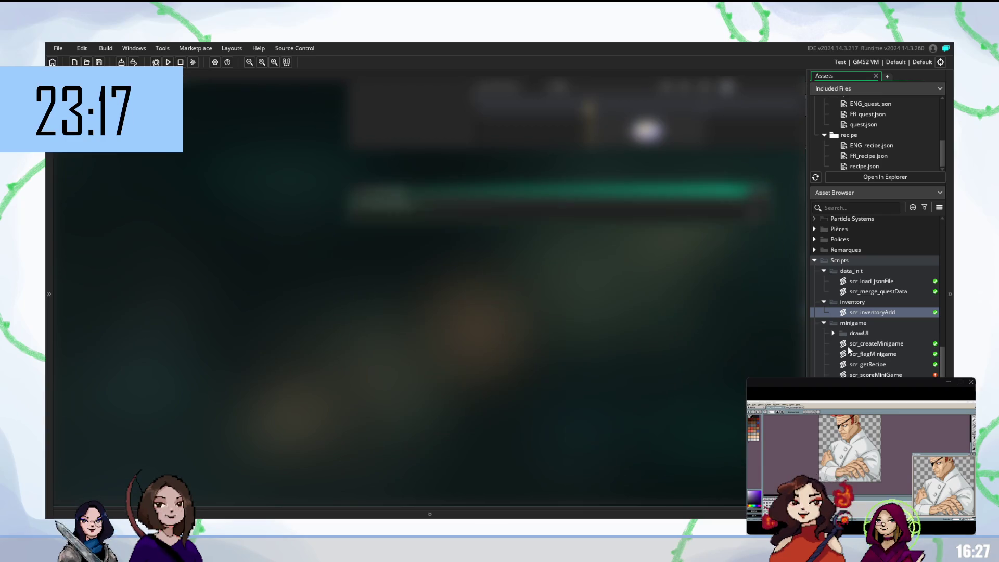
key(Return)
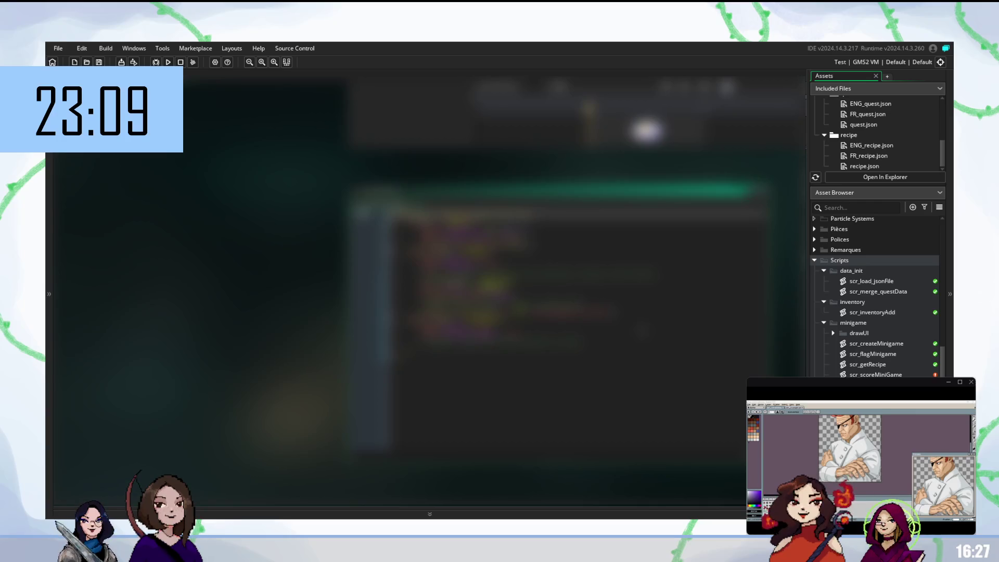
- Scroll through the scr_inventoryAdd code, then open obj_minigame_controller
click(468, 242)
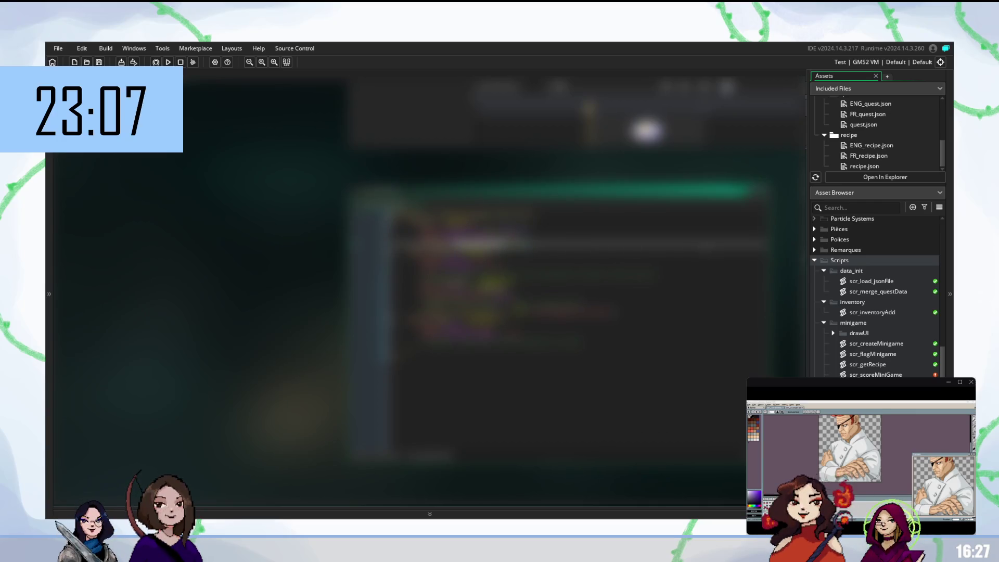
scroll(520, 260, up, 5)
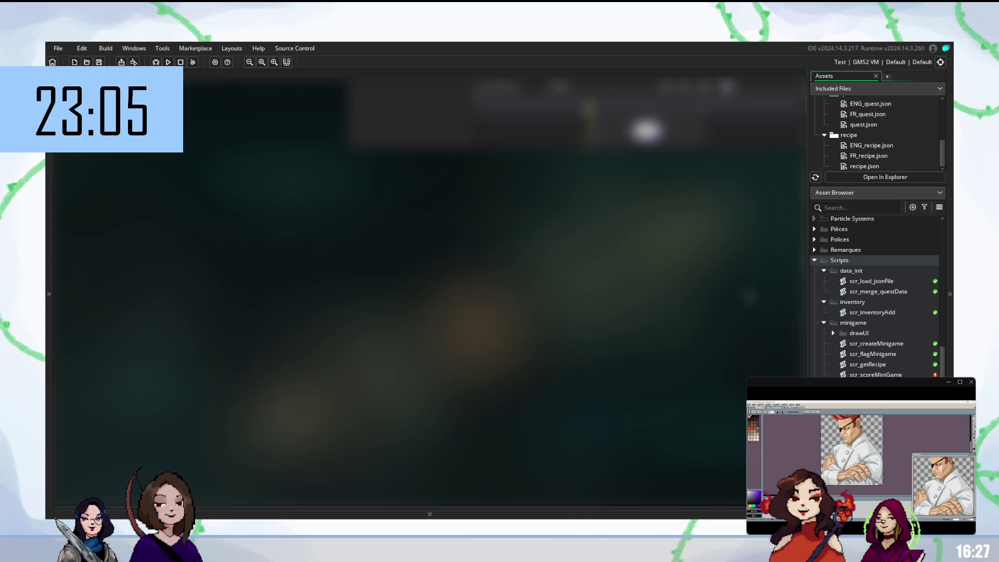
scroll(877, 296, up, 3)
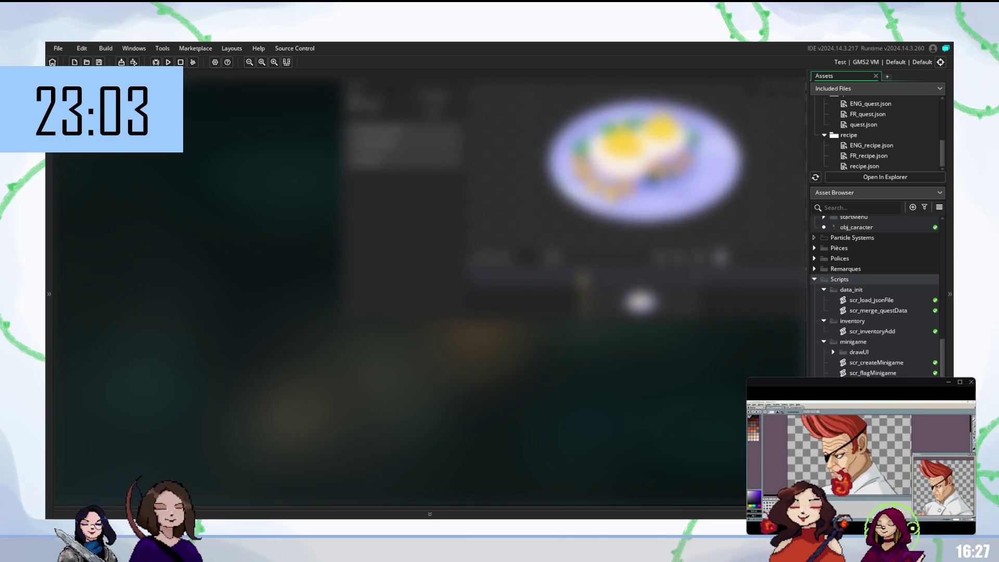
scroll(878, 366, up, 5)
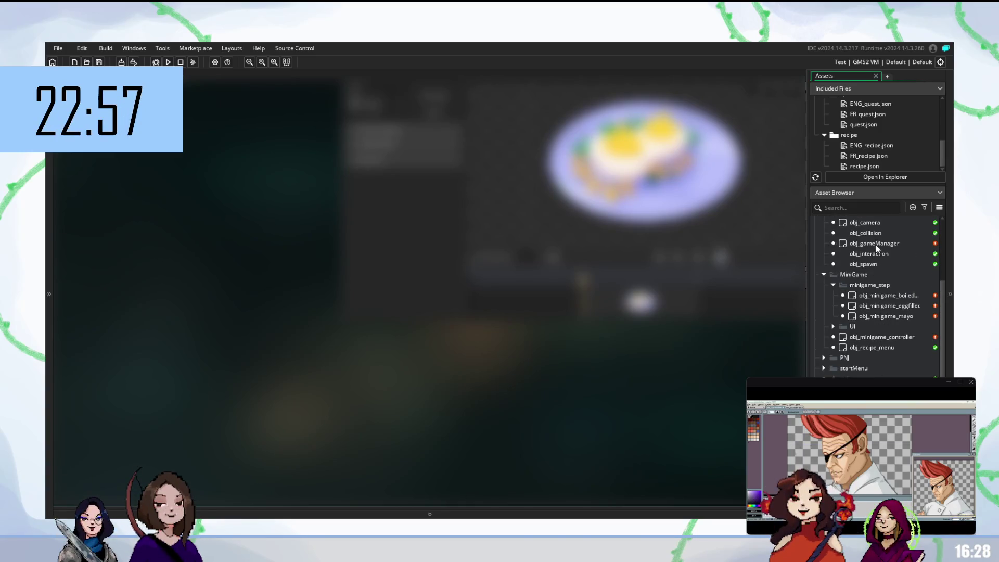
double_click(878, 336)
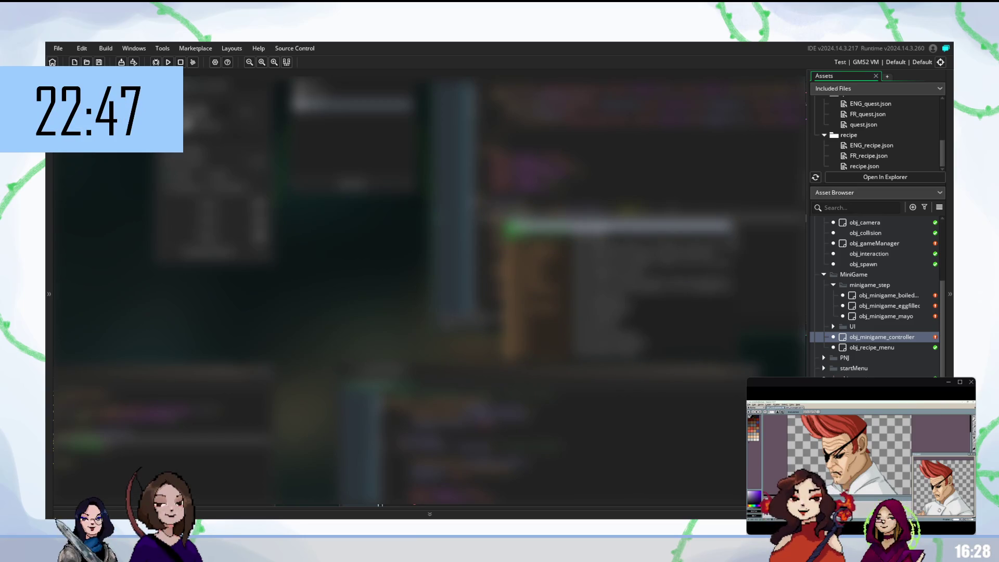
- Extend the controller's code line by typing 'a', 'aa', '.' and 'a', accepting autocompleted names
key(Return)
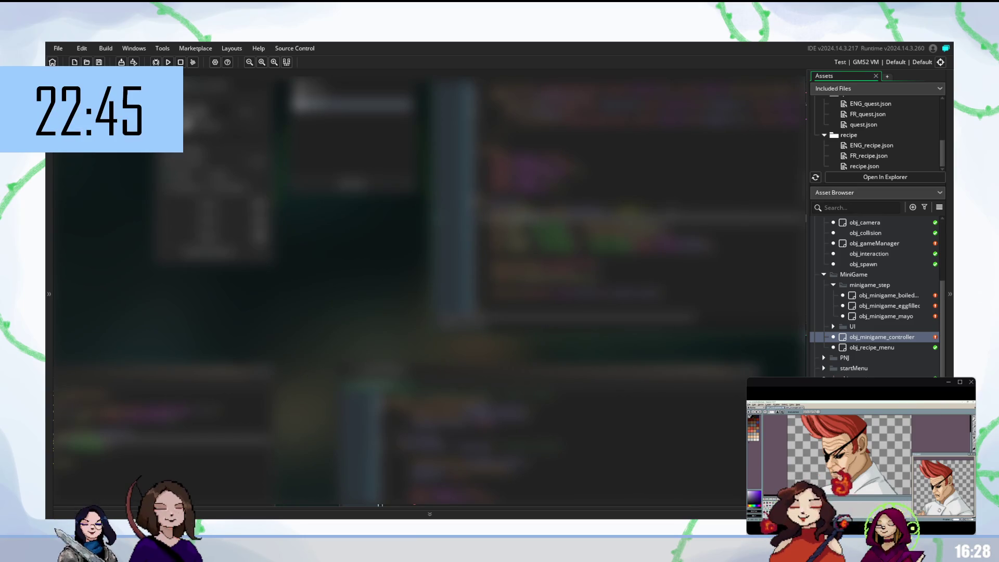
text(a)
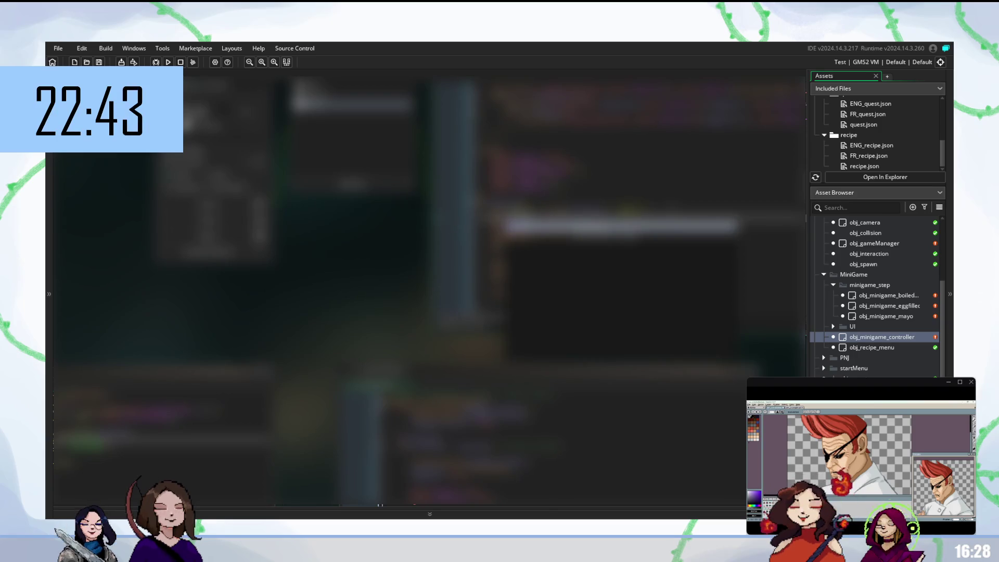
key(Return)
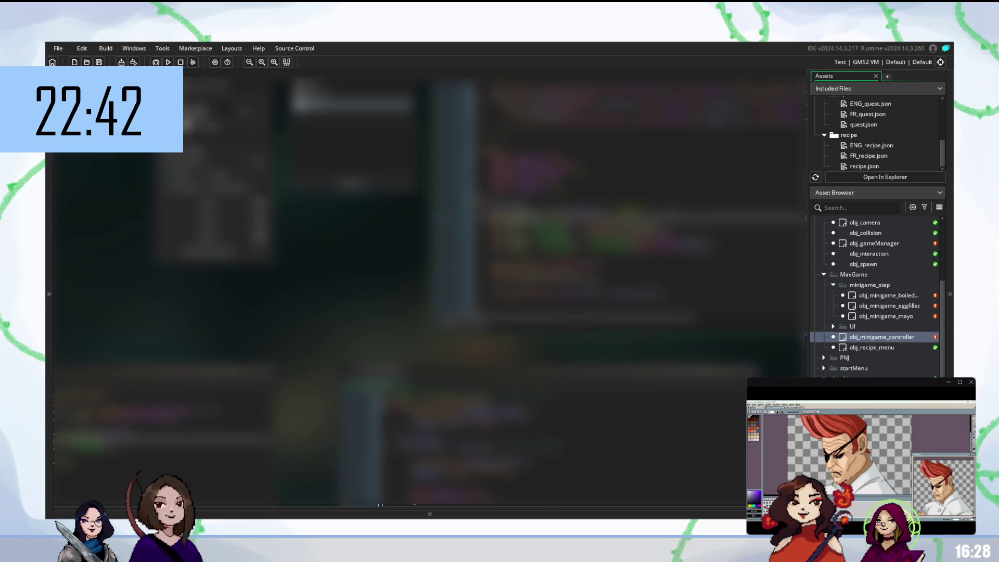
text(a)
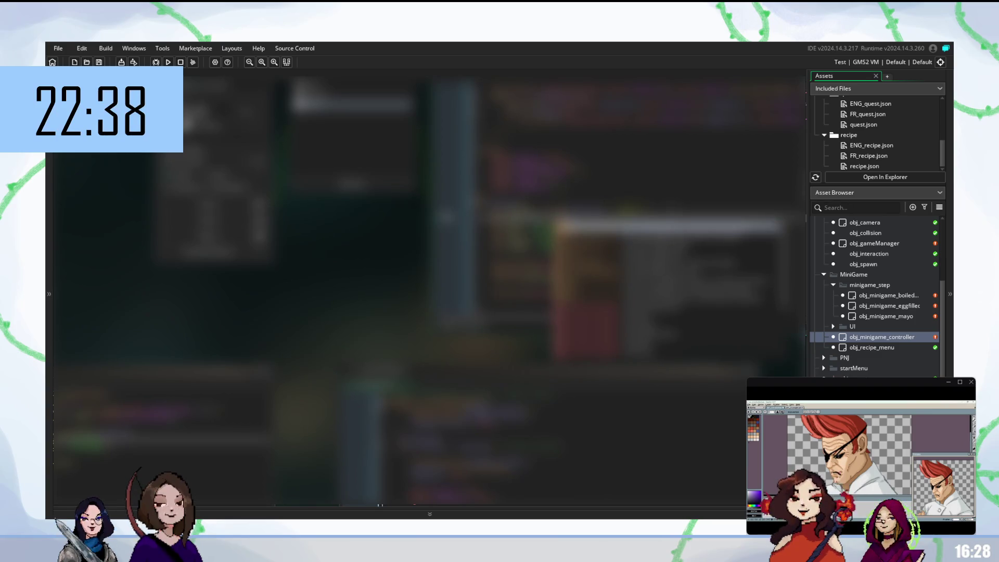
text(a)
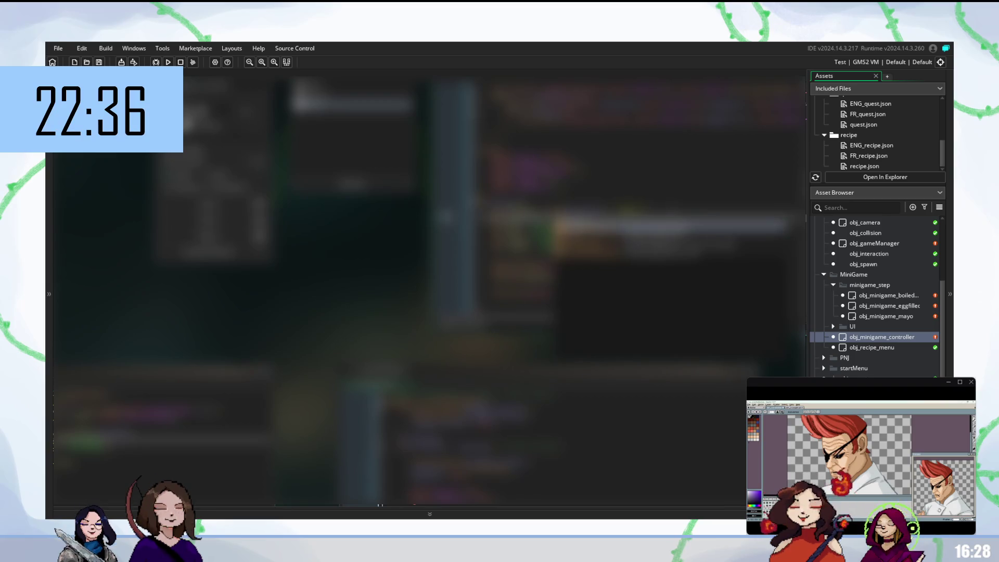
key(Return)
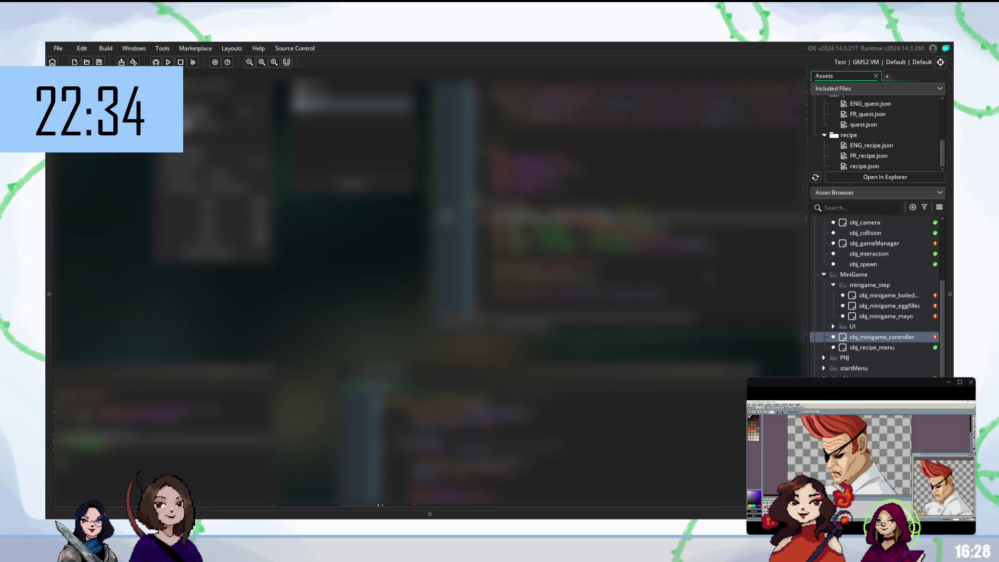
text(.)
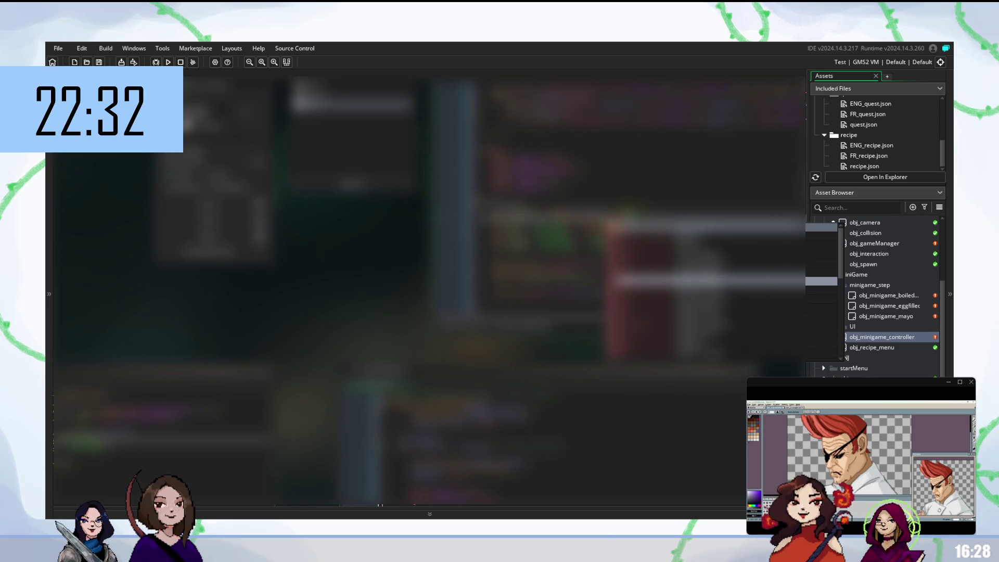
key(Return)
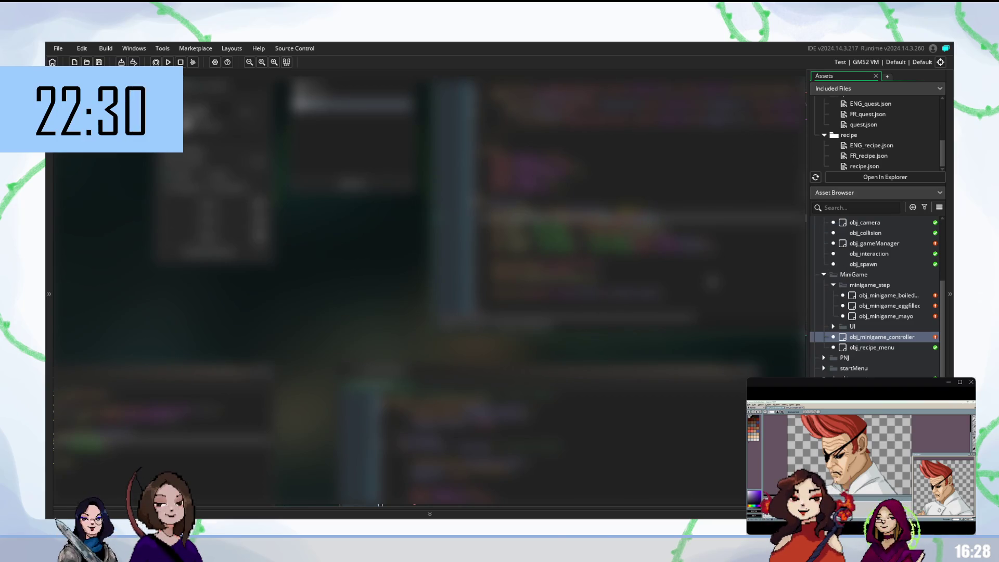
text(a)
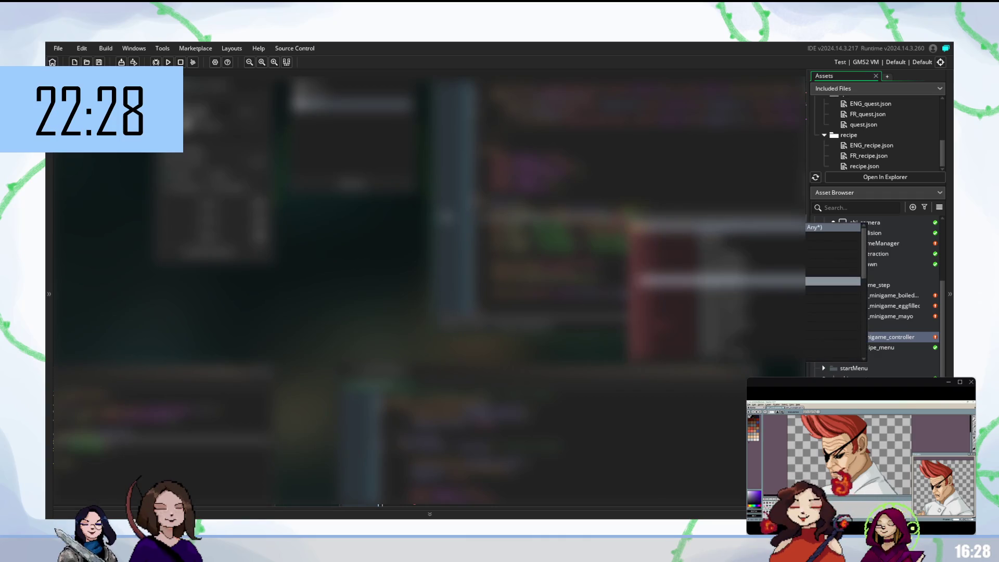
key(Escape)
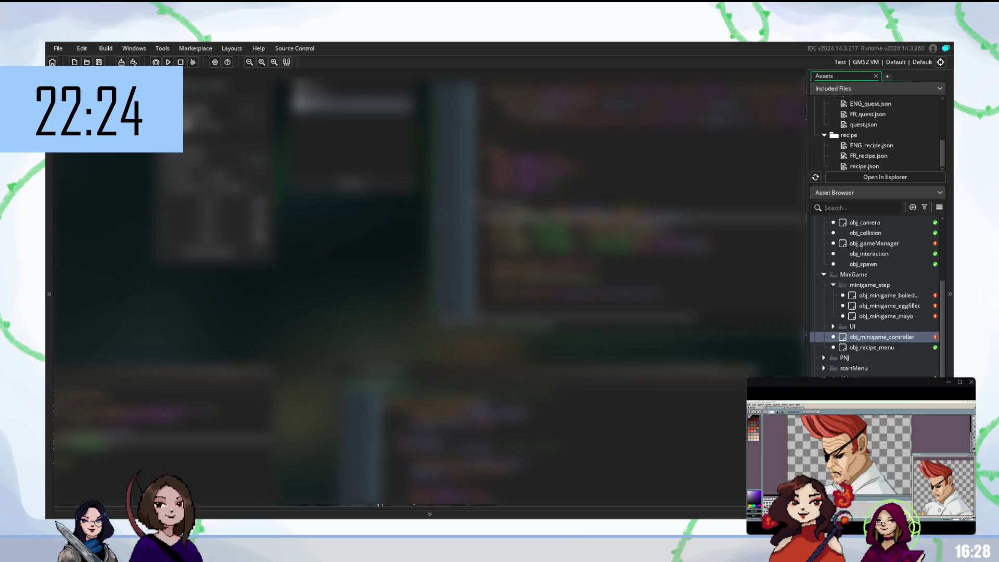
- Add sprite_ function calls to the next controller lines using autocomplete
click(665, 242)
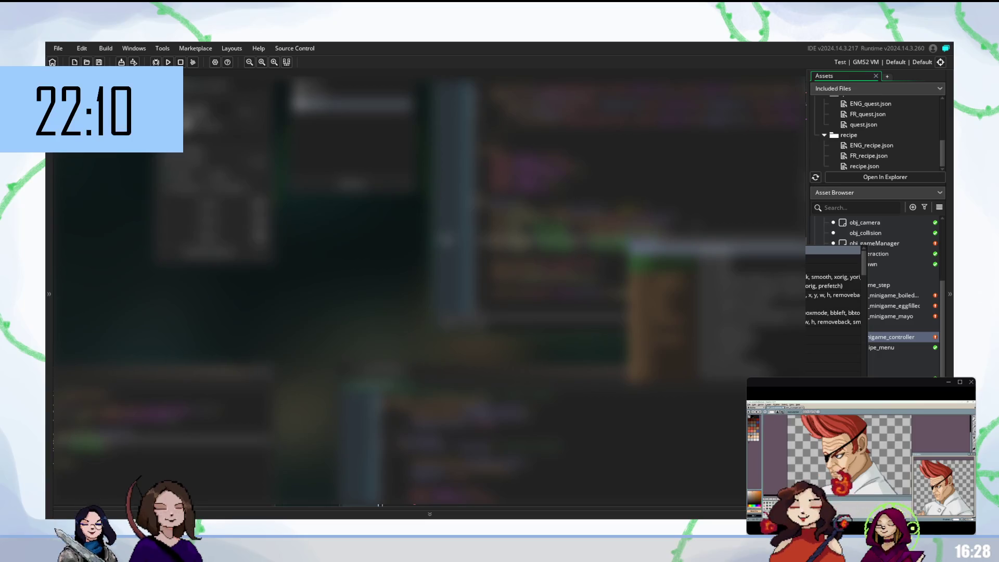
key(Escape)
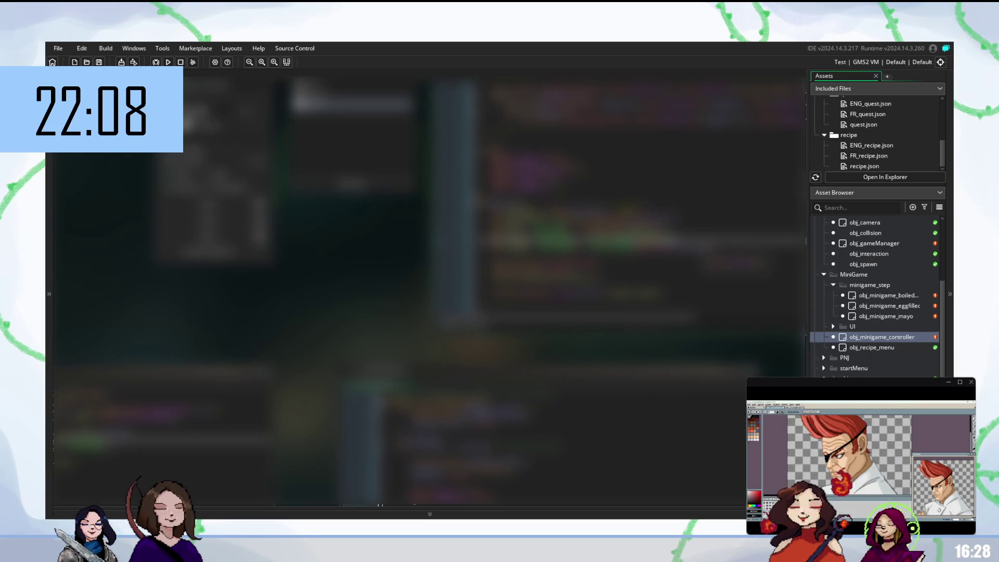
text(sprite_)
key(Escape)
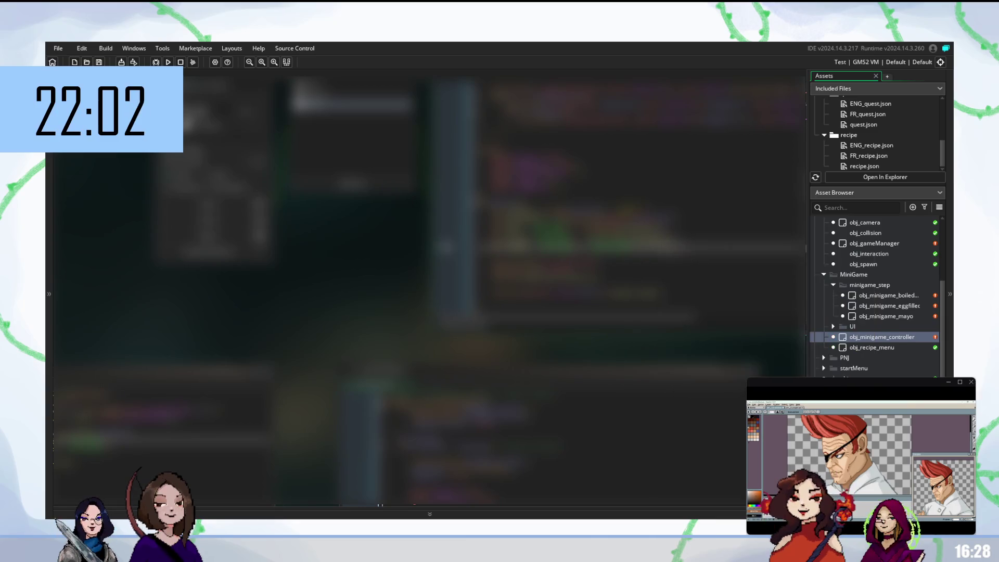
click(572, 297)
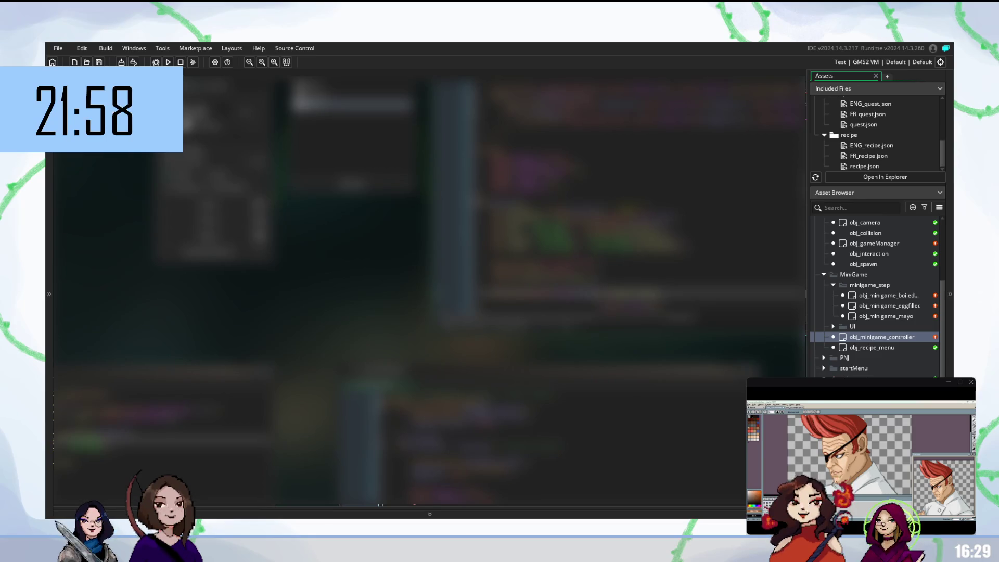
key(BackSpace)
text(_)
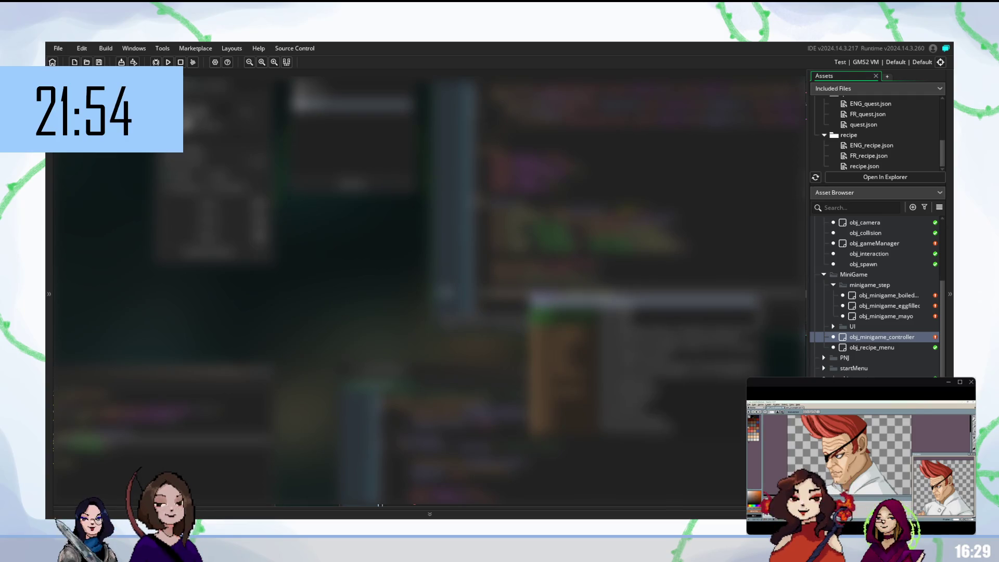
key(Escape)
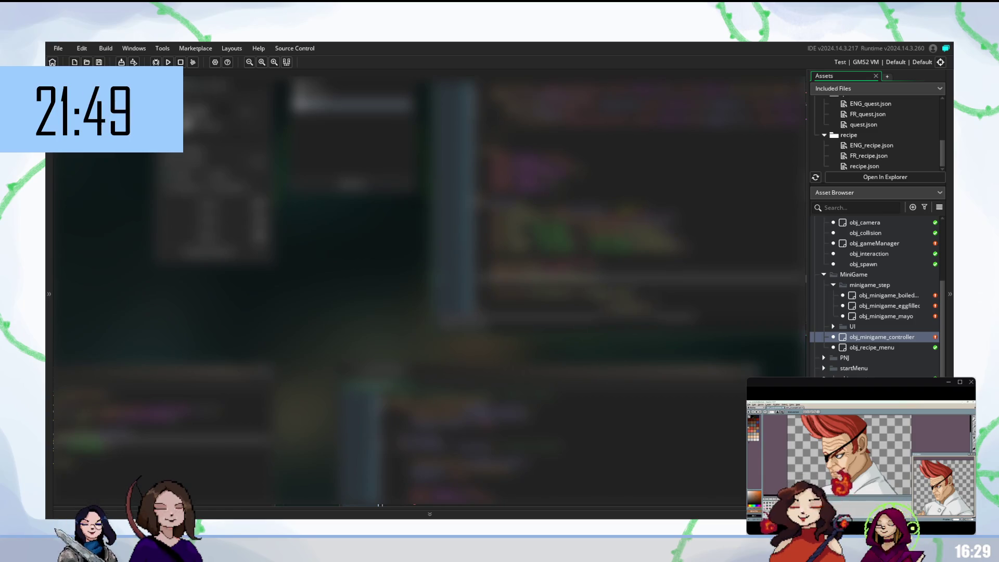
- Build and run the game with F5 to test the sprite changes
key(F5)
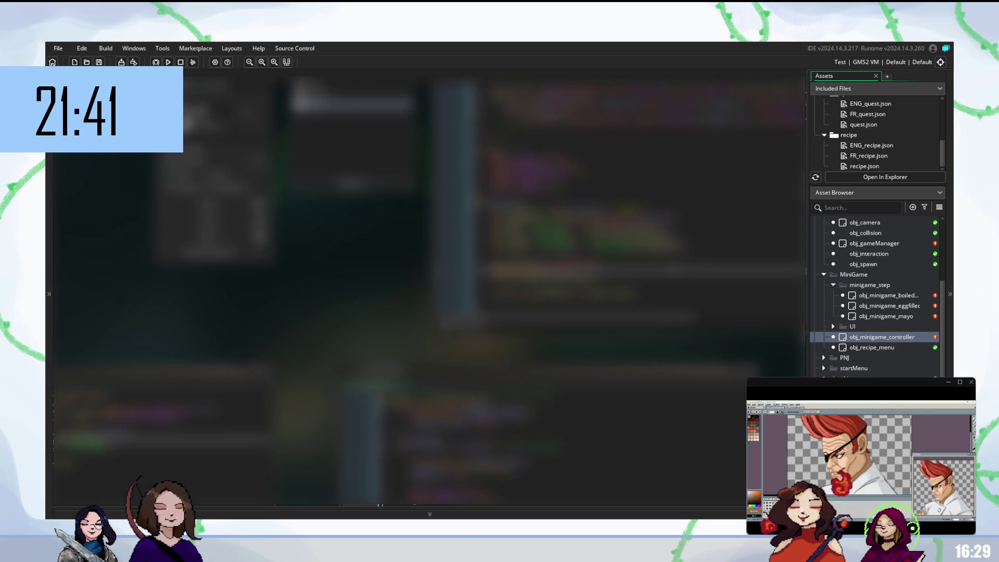
scroll(616, 208, down, 1)
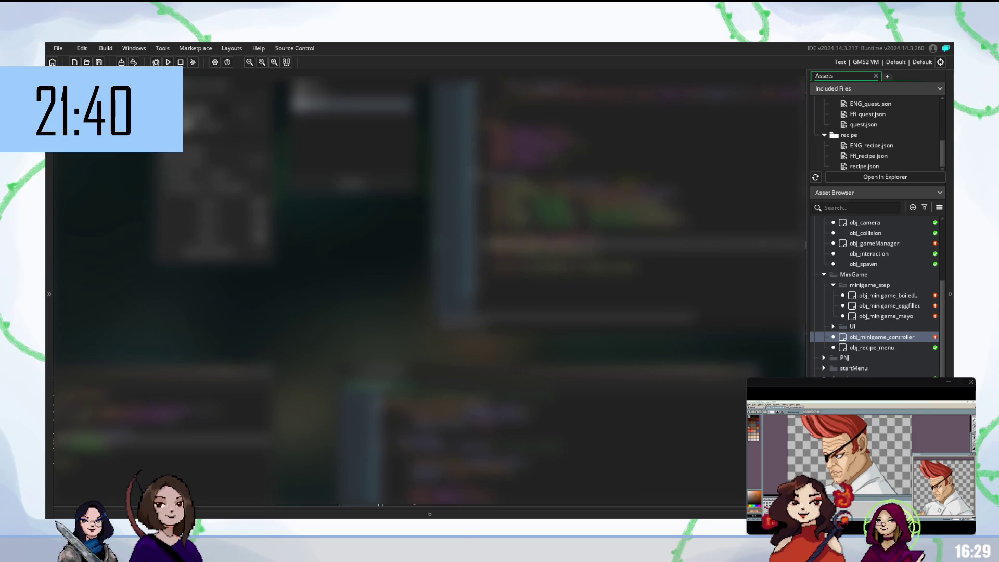
scroll(640, 208, up, 1)
scroll(593, 188, up, 1)
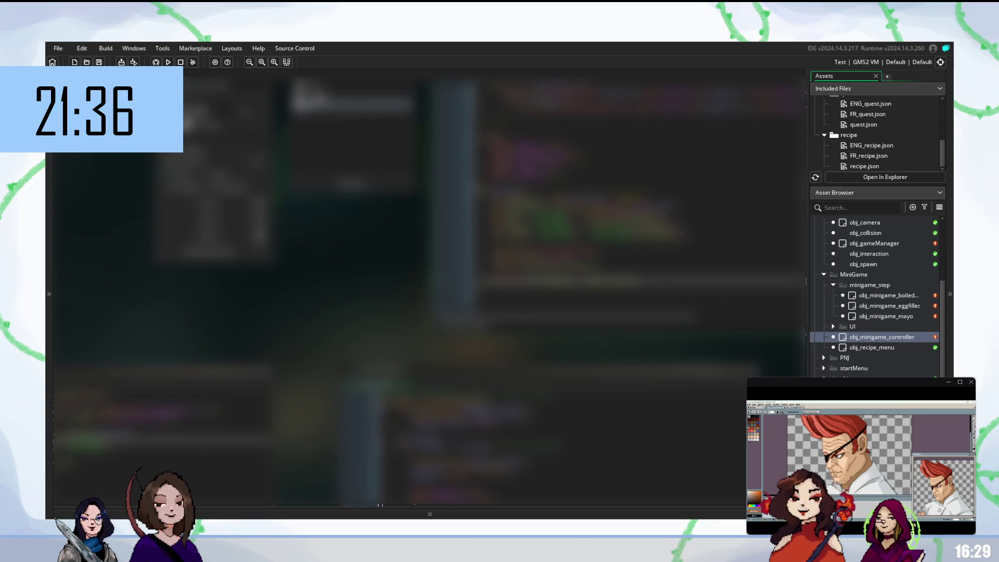
- Run the game from the toolbar Run button, then rerun it with F5
click(155, 62)
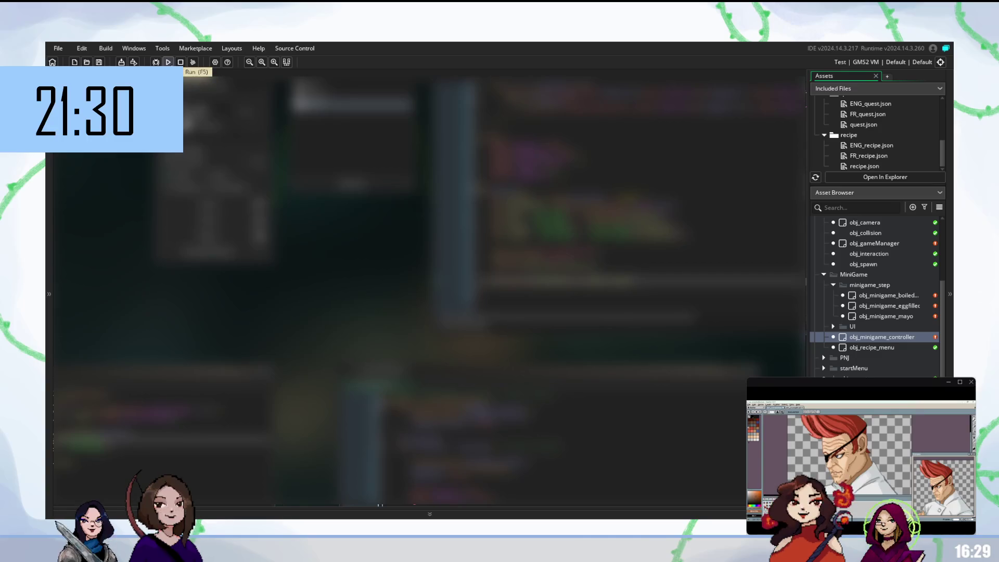
click(156, 62)
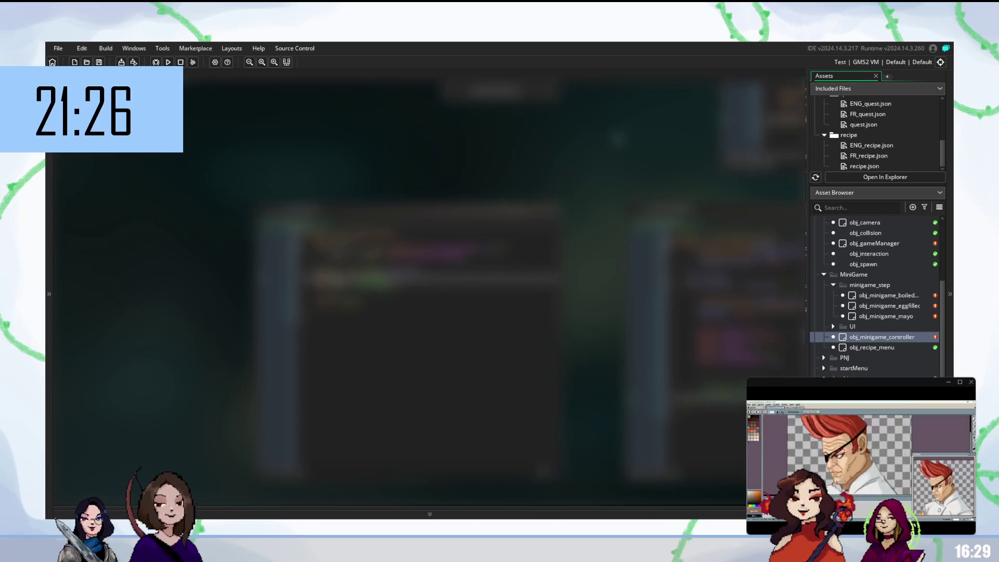
scroll(436, 279, down, 1)
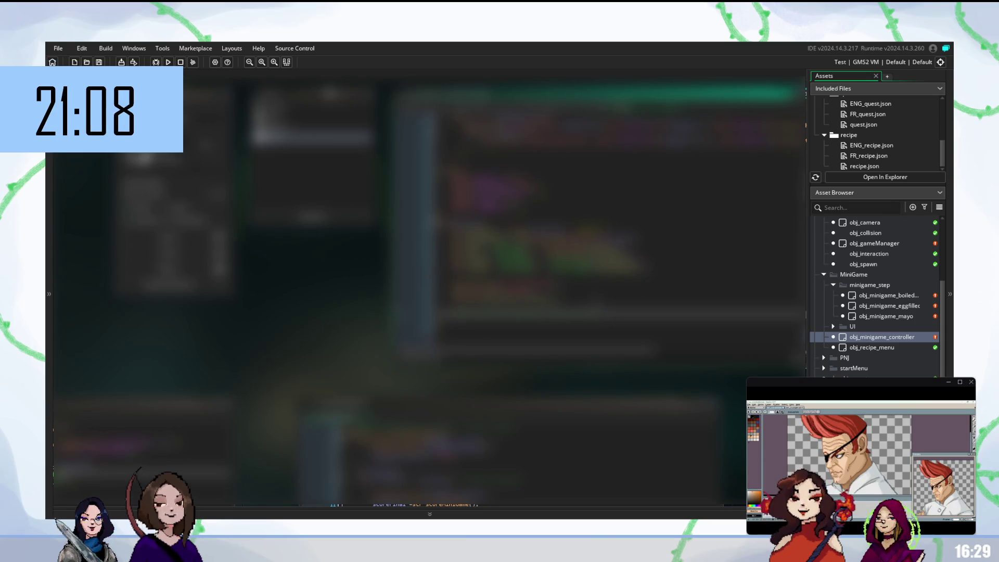
key(F5)
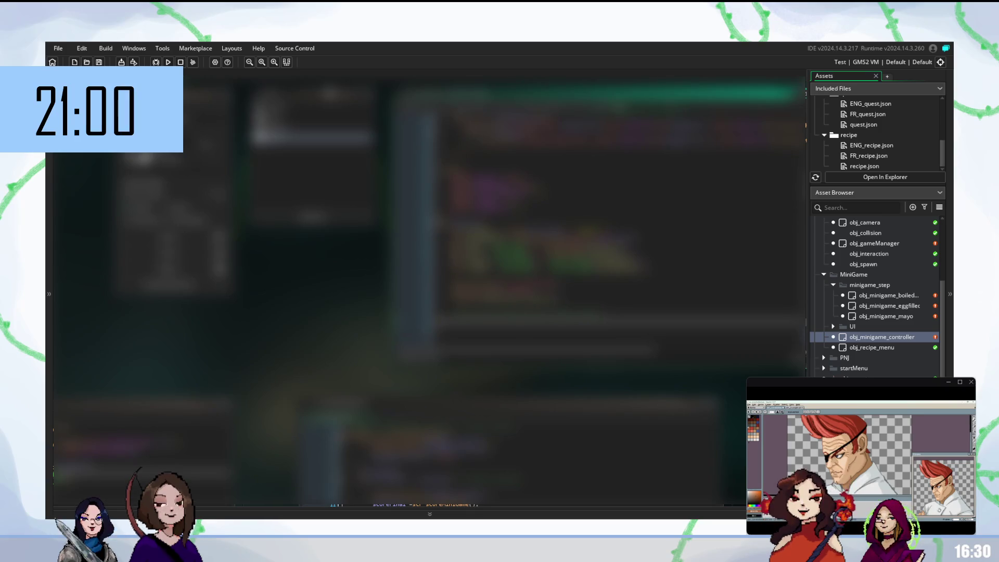
- Check several lines of the controller code and run the game again
click(521, 240)
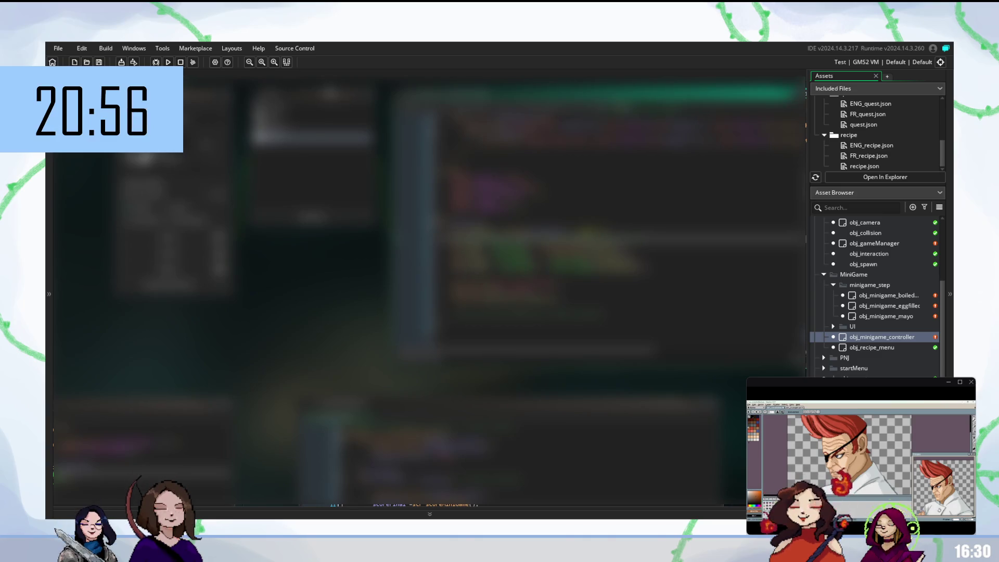
click(520, 261)
click(520, 268)
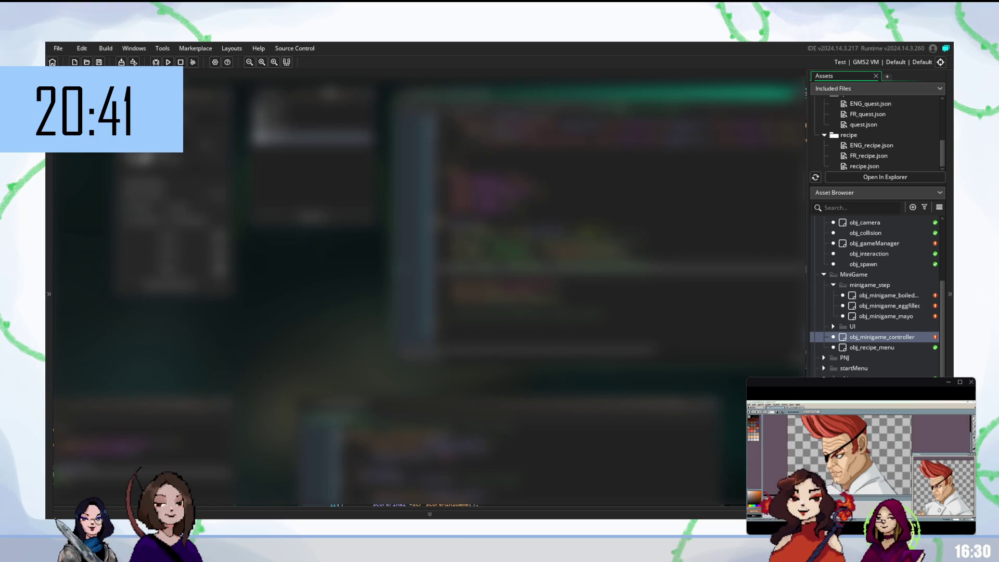
click(520, 239)
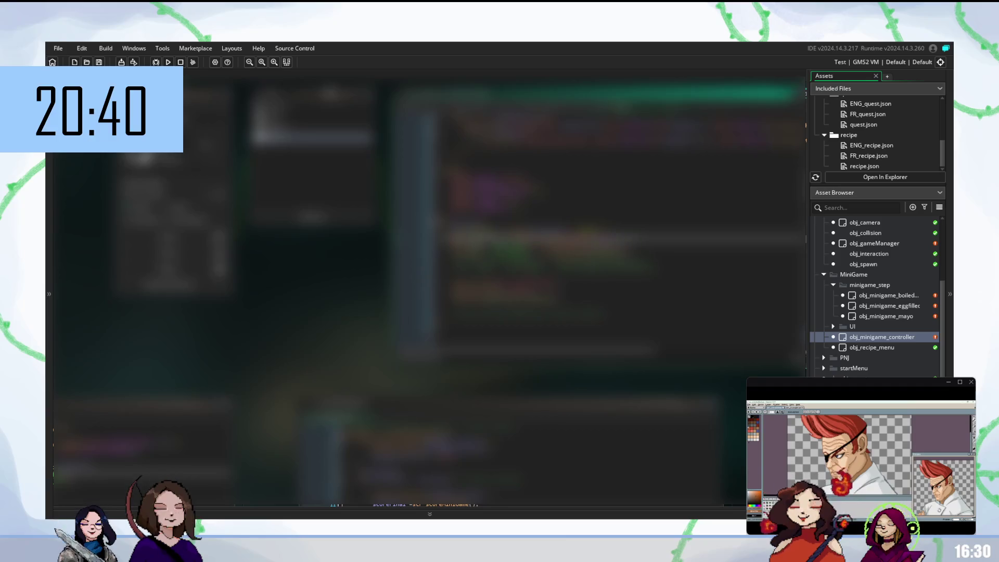
key(F5)
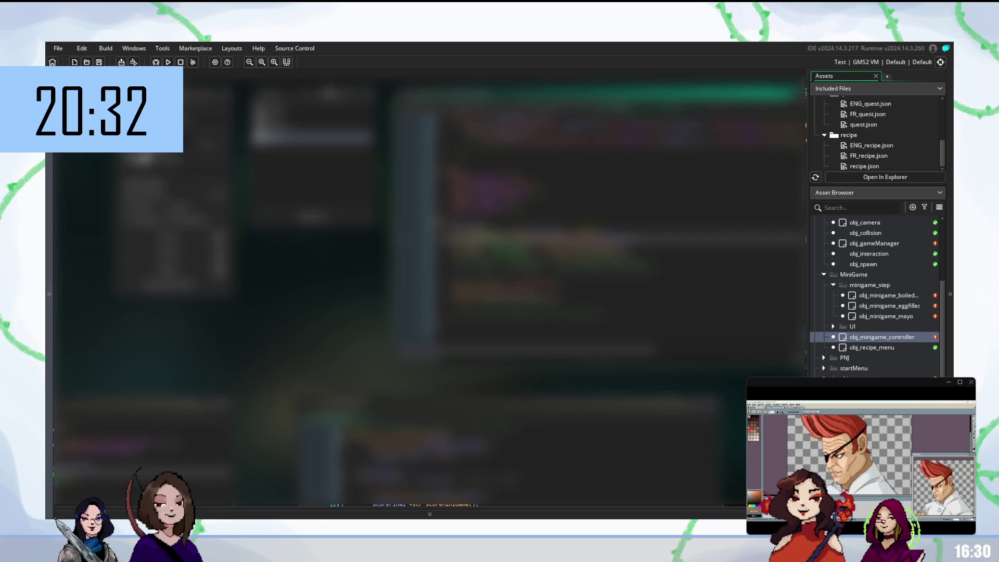
- Insert an autocompleted scr script name two lines down and test-run the game
click(619, 260)
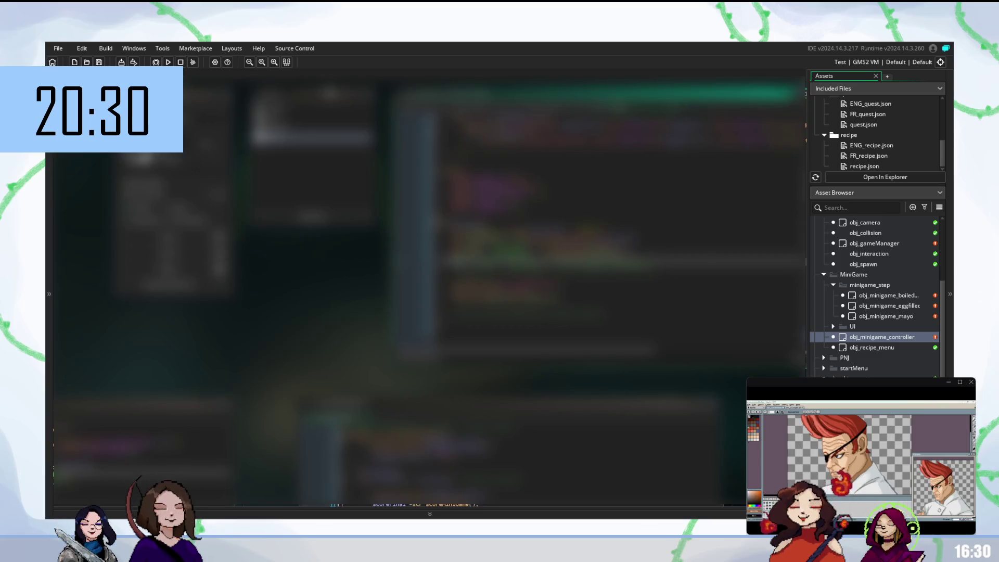
text(scr)
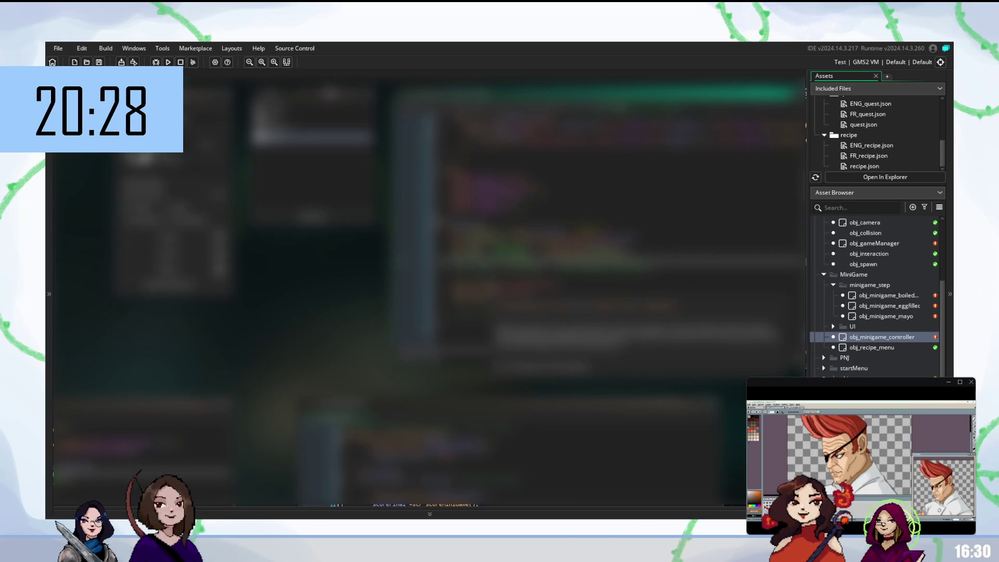
key(Return)
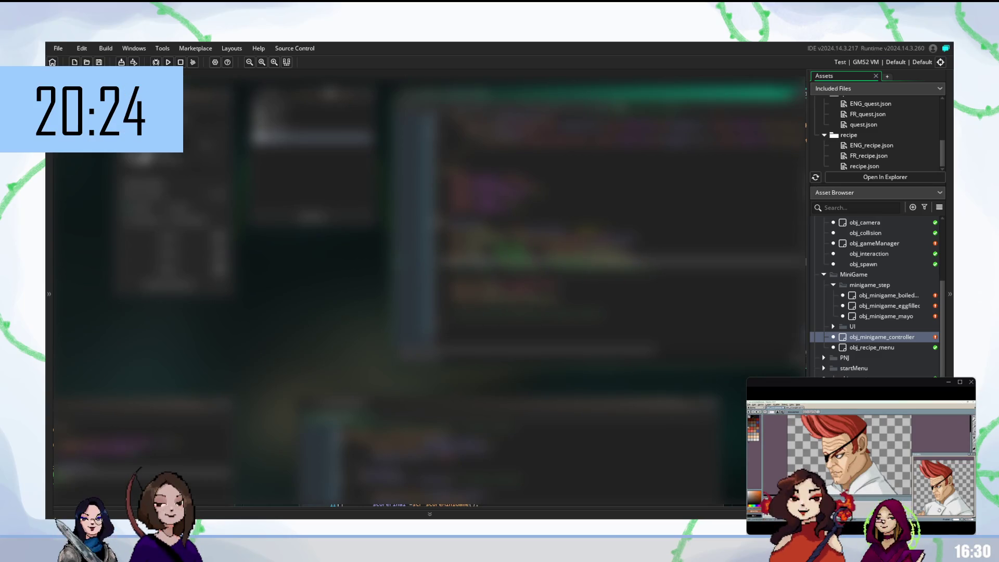
key(F5)
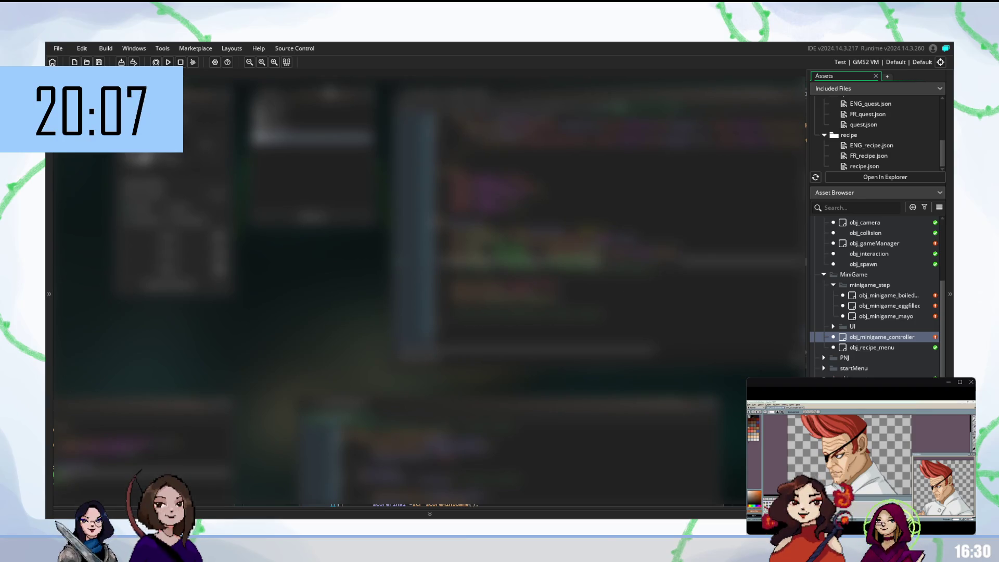
- Review the controller code and start a test build with F5
scroll(624, 234, down, 3)
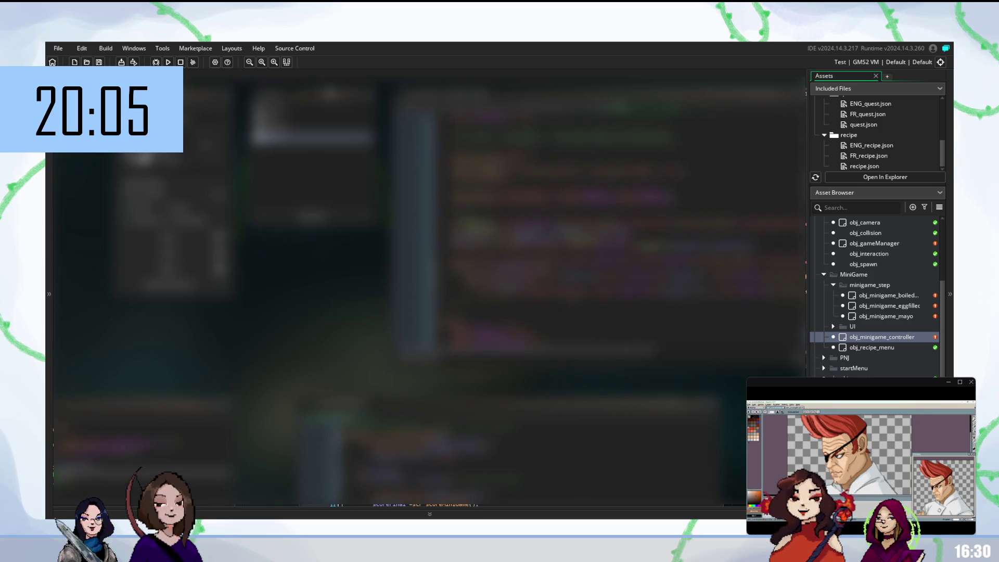
scroll(618, 232, down, 3)
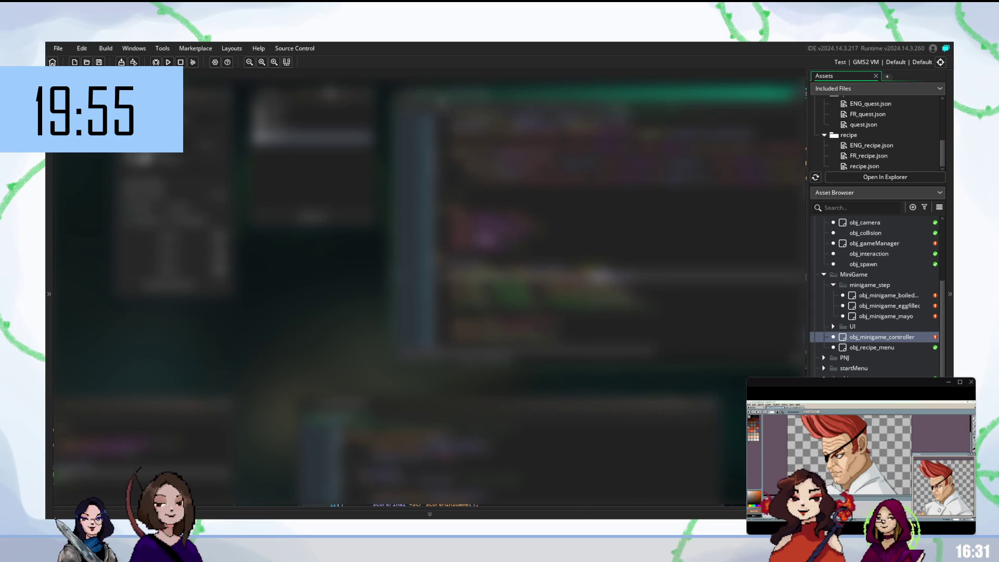
scroll(598, 250, up, 3)
scroll(598, 250, up, 3)
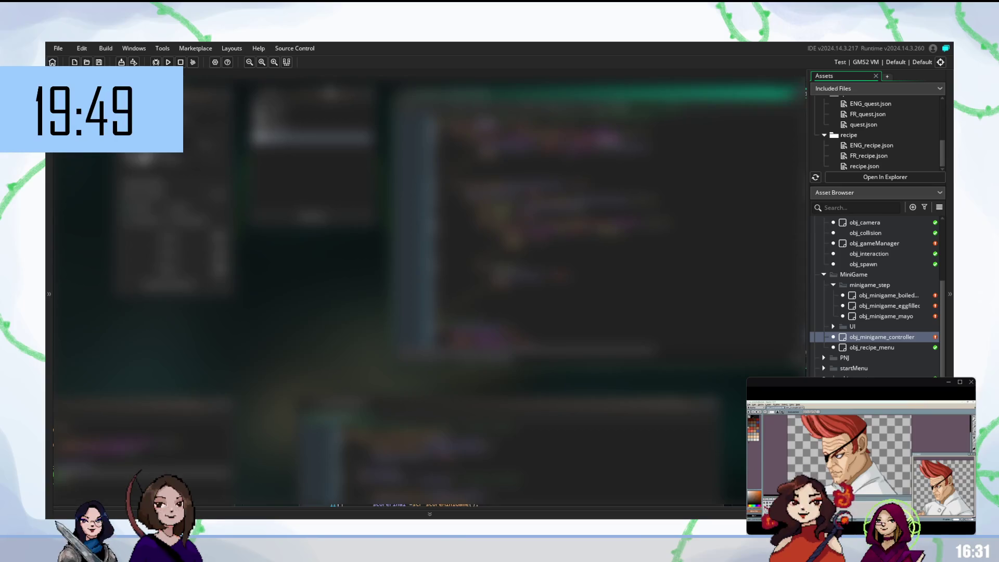
scroll(573, 234, down, 3)
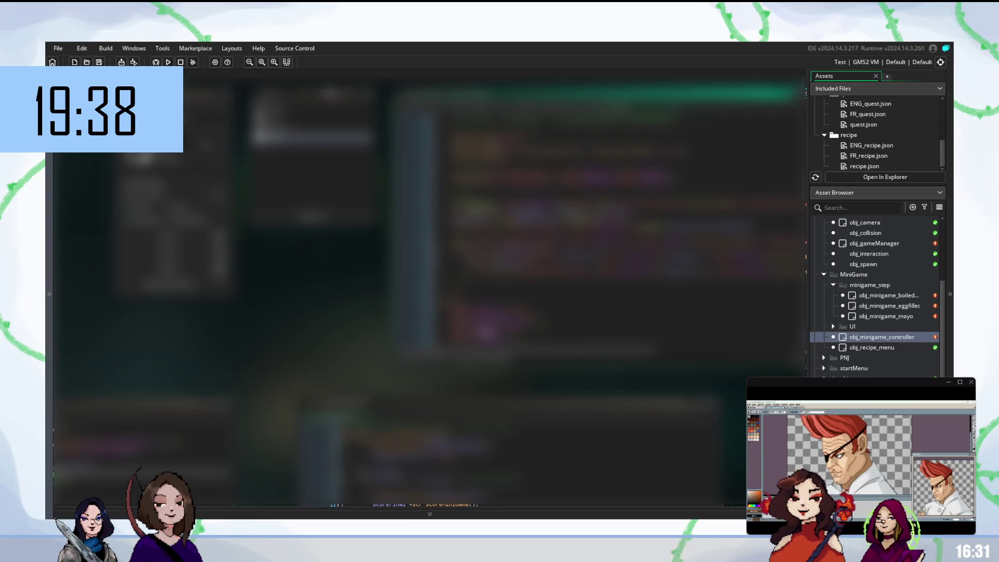
scroll(598, 234, down, 3)
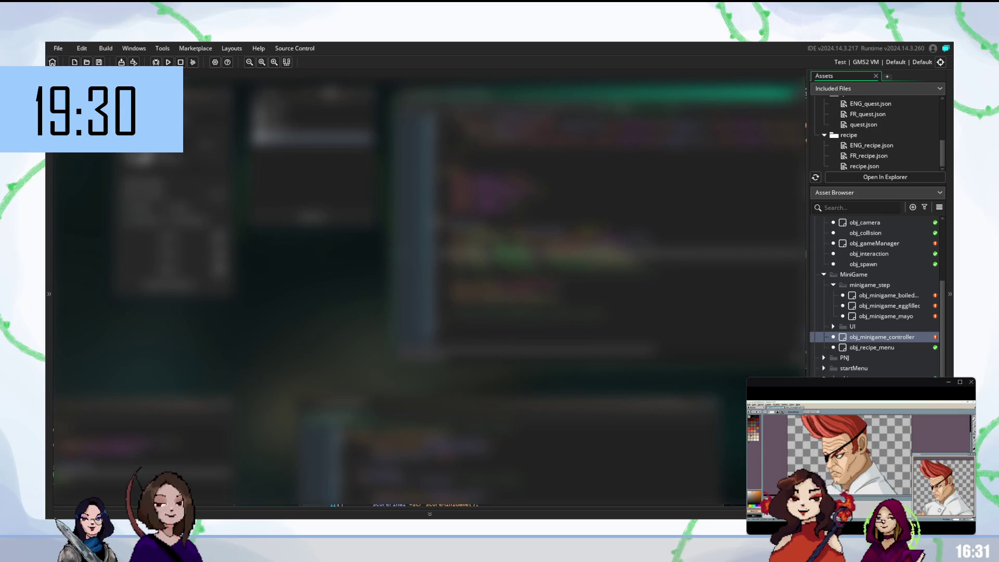
key(F5)
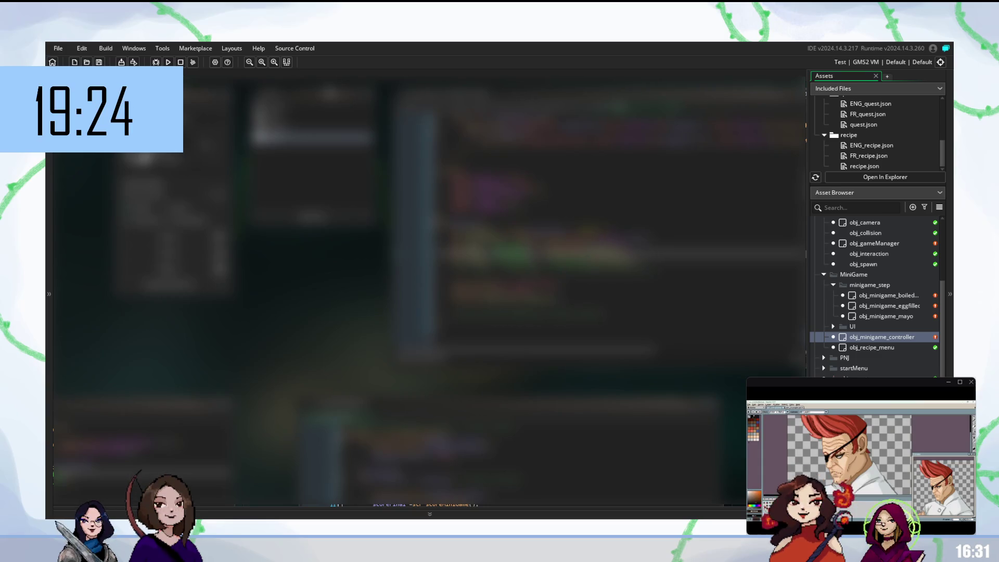
- Inspect lines near the top and further down the controller code
click(598, 93)
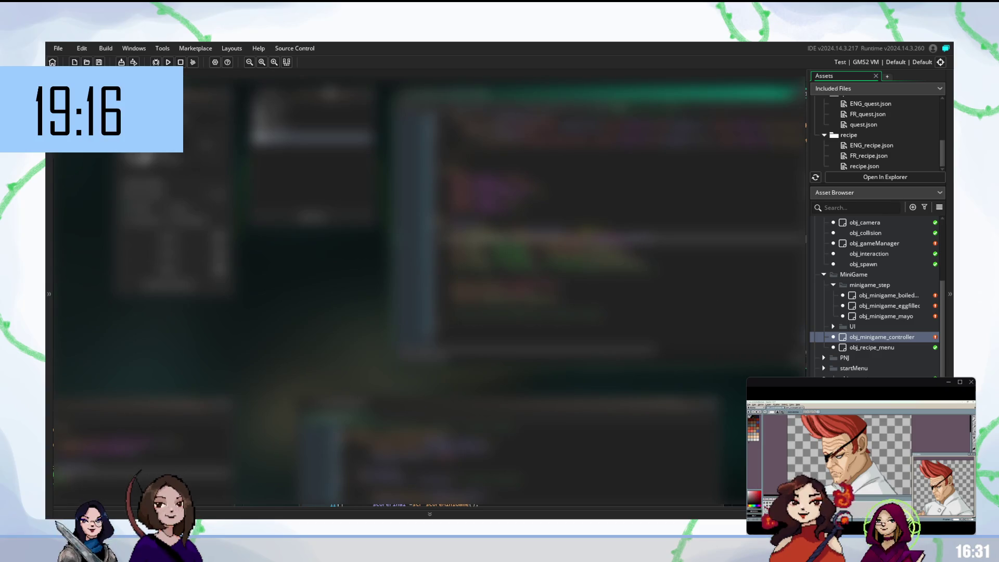
scroll(625, 234, down, 5)
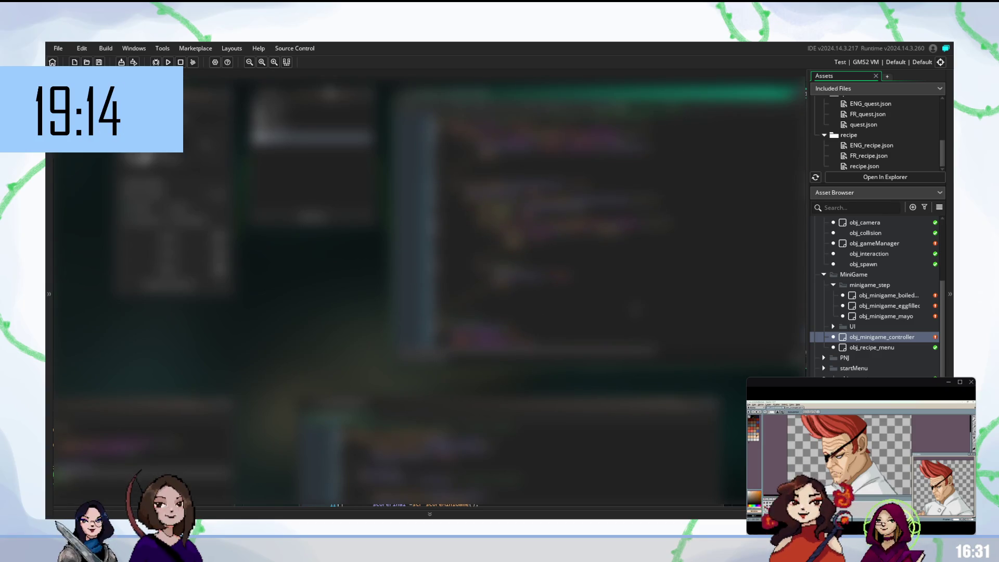
click(608, 150)
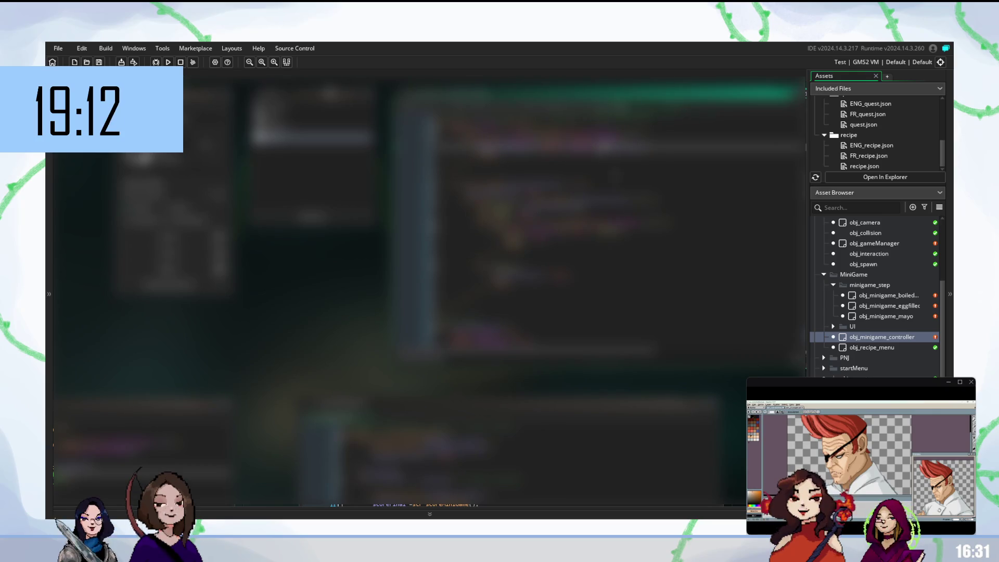
click(520, 289)
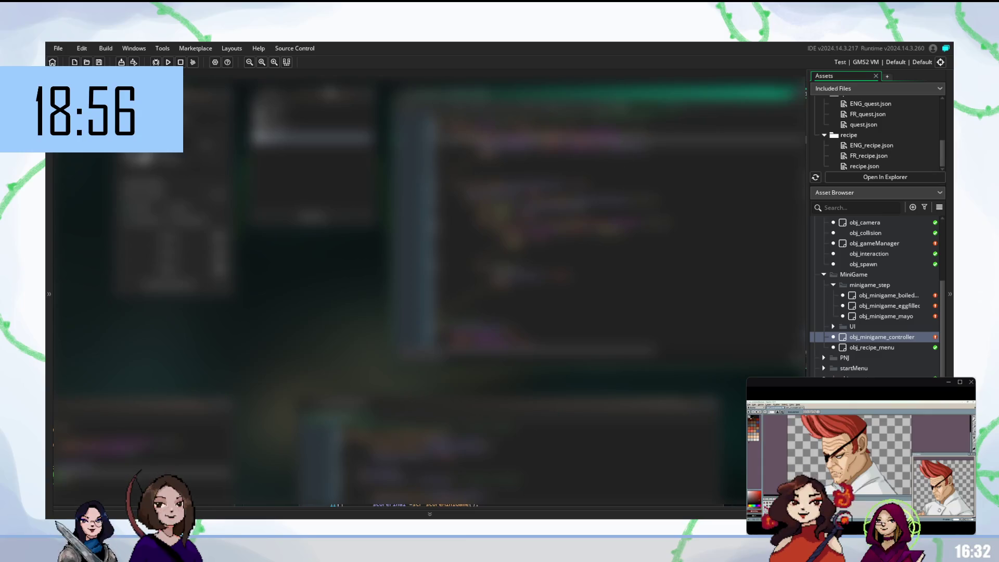
scroll(520, 219, down, 3)
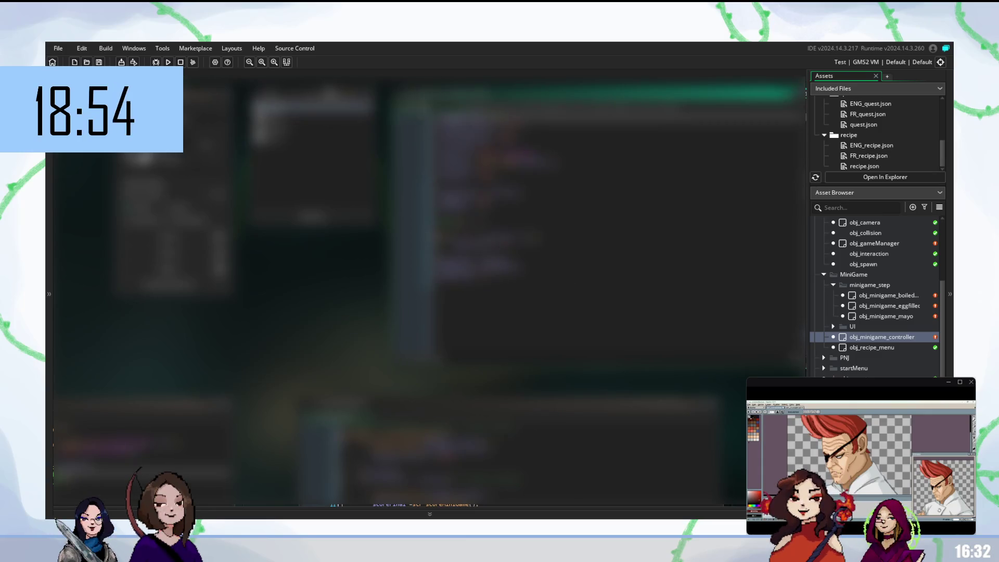
scroll(520, 219, down, 3)
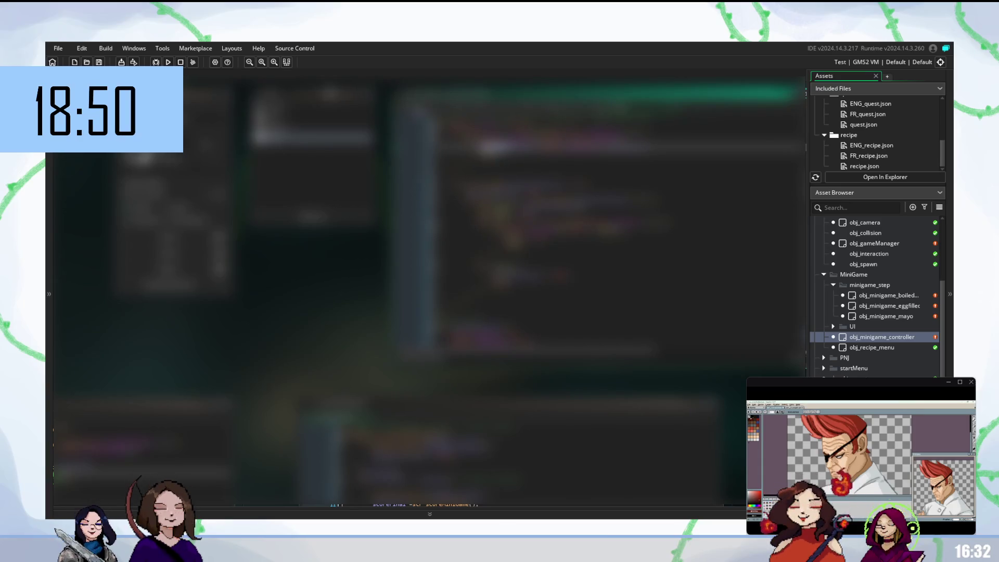
scroll(520, 218, down, 3)
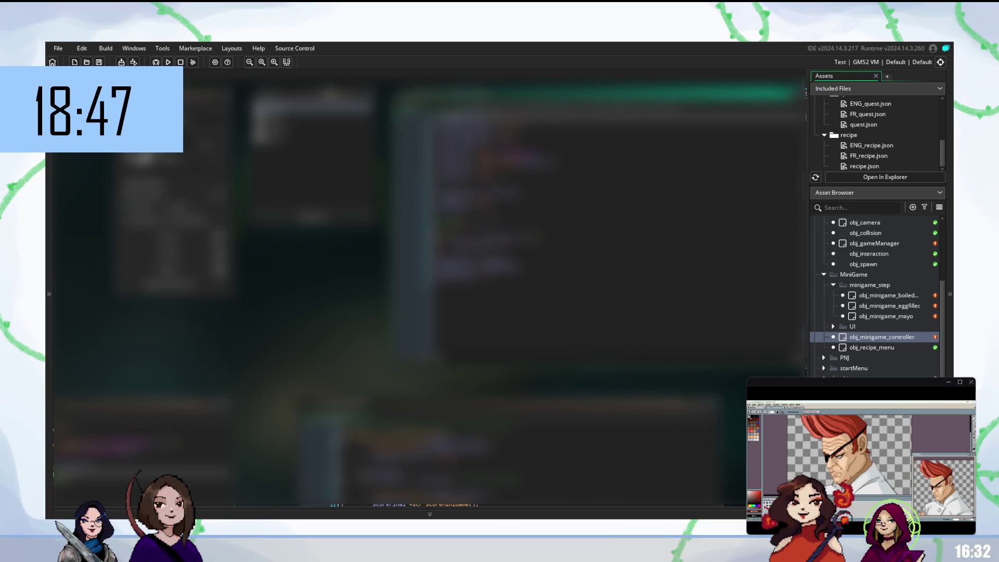
- Replace the end of a lower controller line and remove one word from it
click(520, 133)
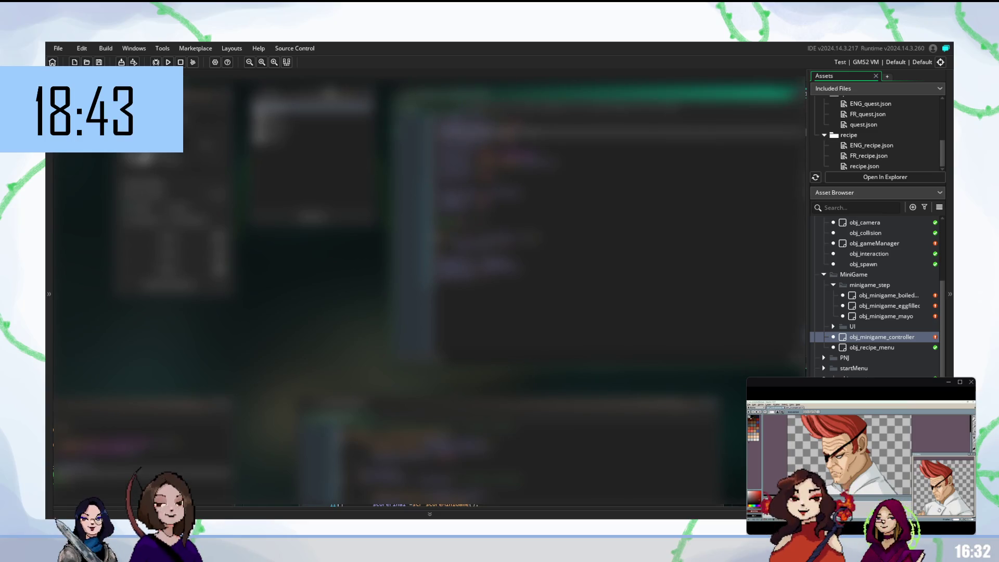
click(520, 142)
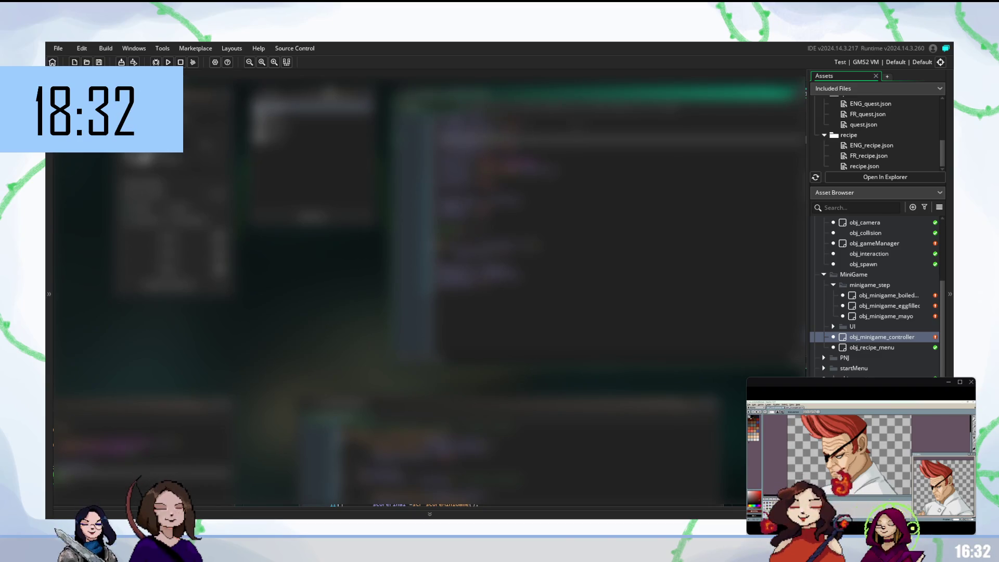
click(494, 262)
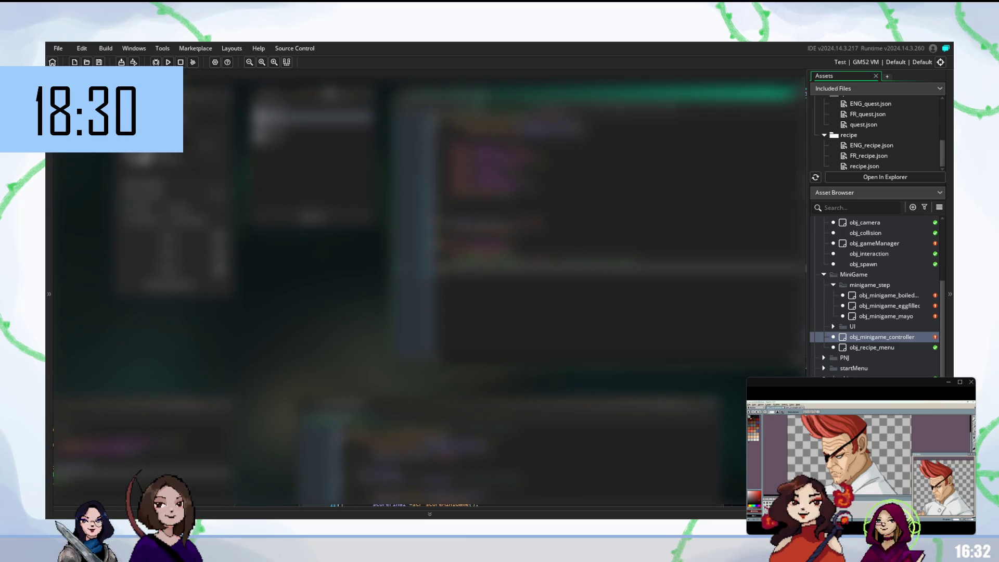
scroll(619, 244, down, 3)
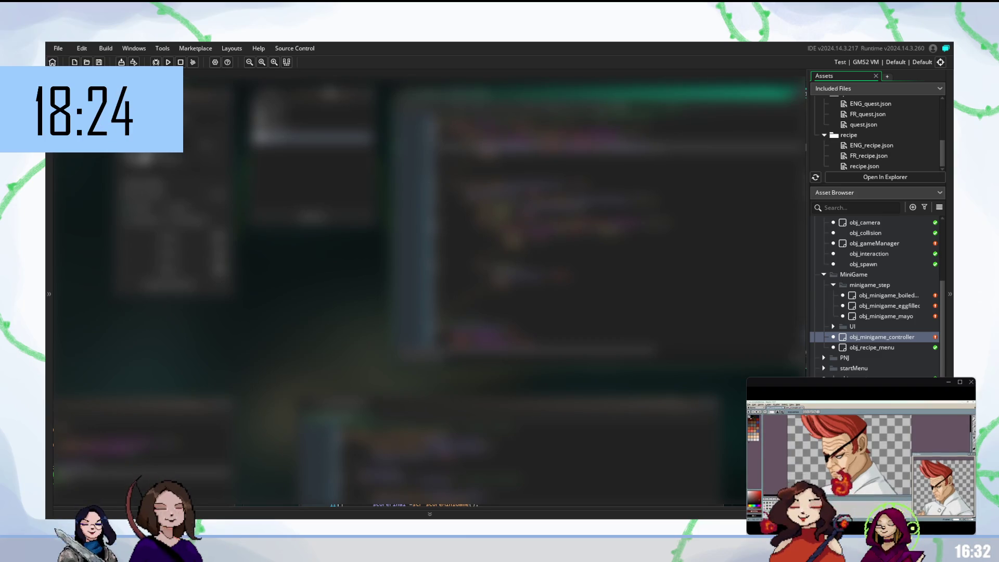
key(ctrl+shift+Left)
key(ctrl+shift+Left)
key(ctrl+shift+Left)
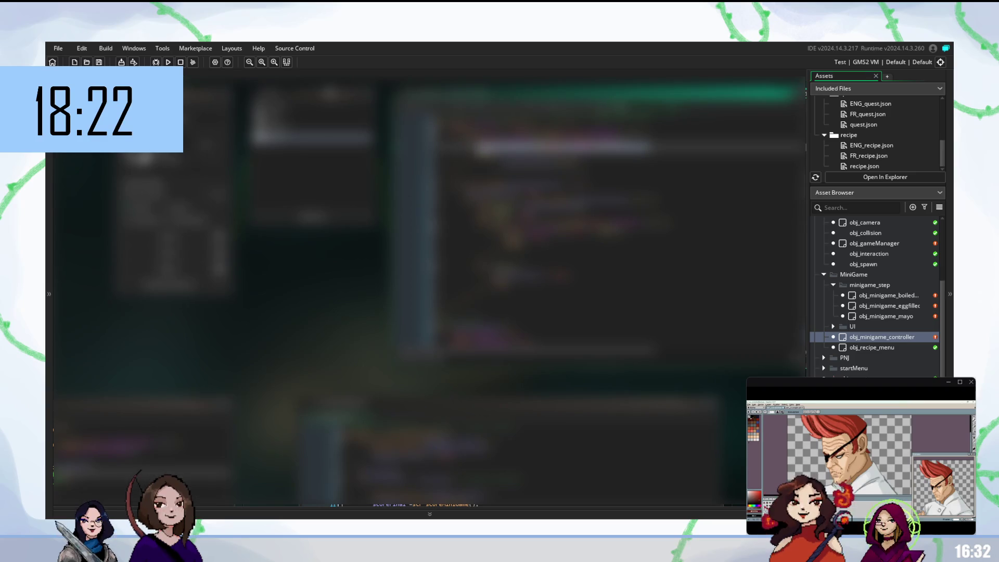
key(BackSpace)
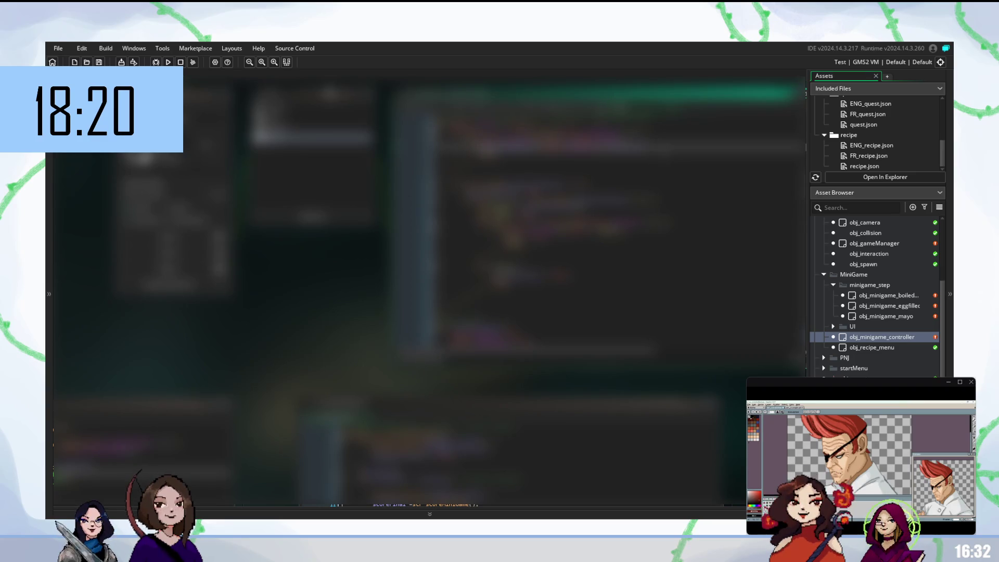
key(ctrl+v)
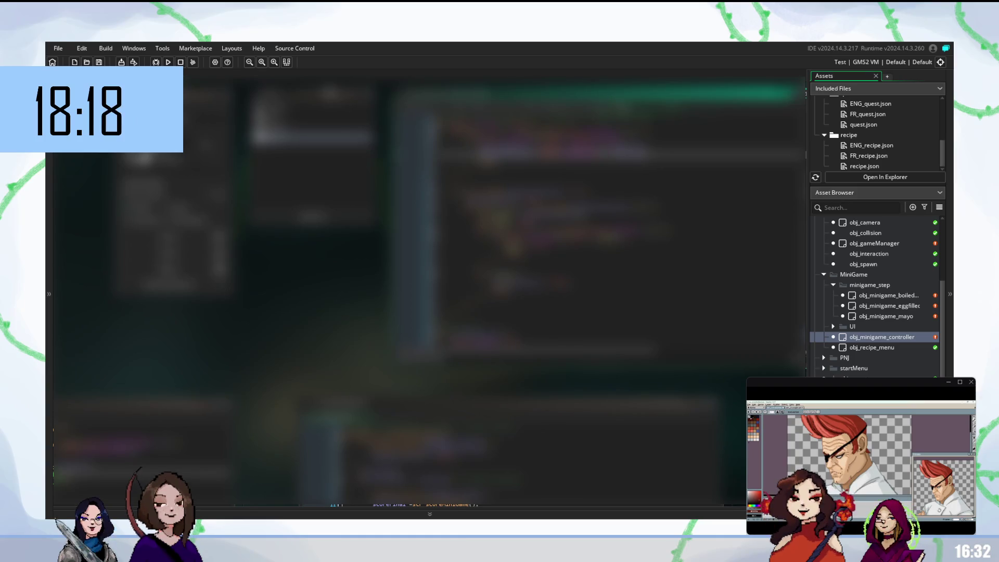
double_click(627, 153)
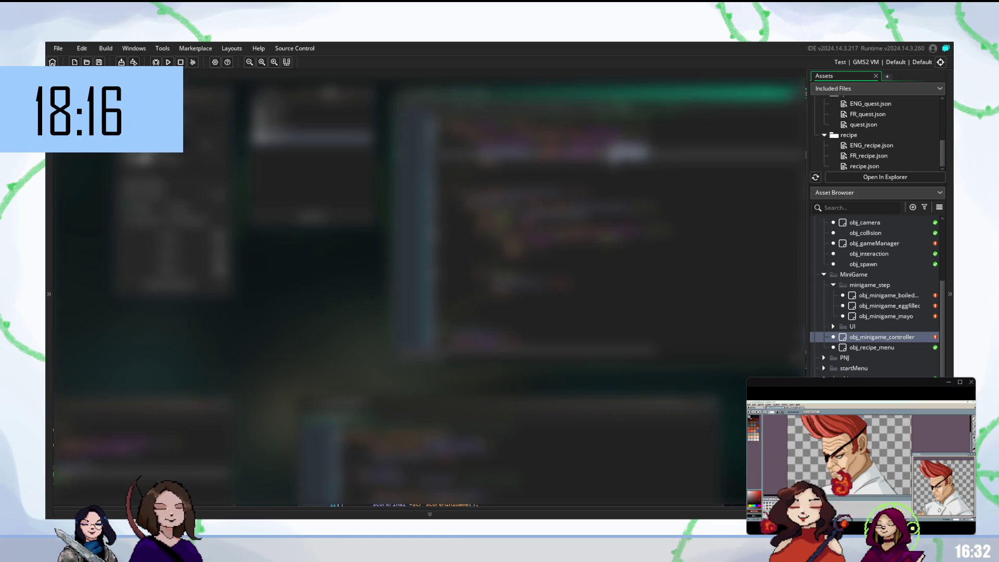
key(ctrl+v)
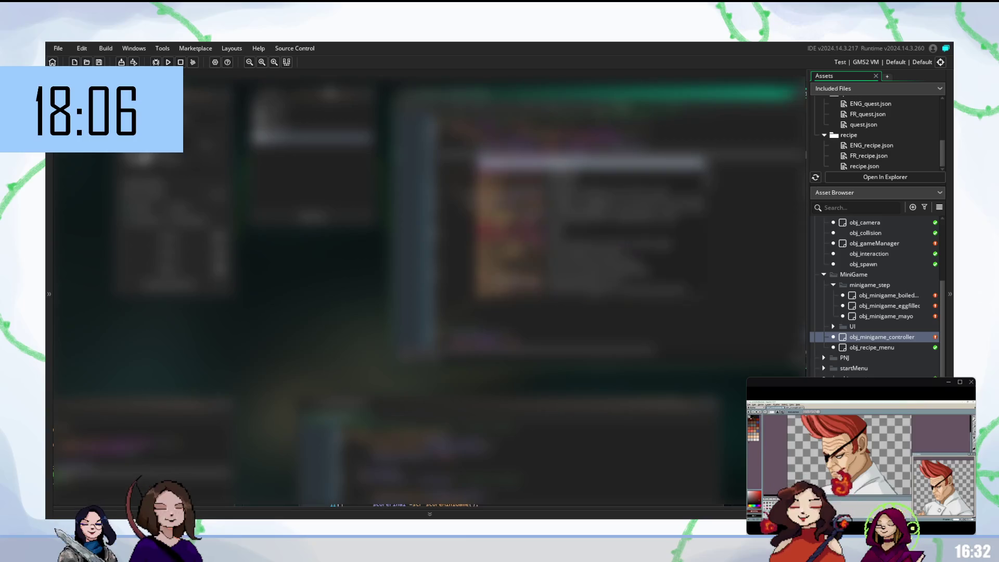
key(Escape)
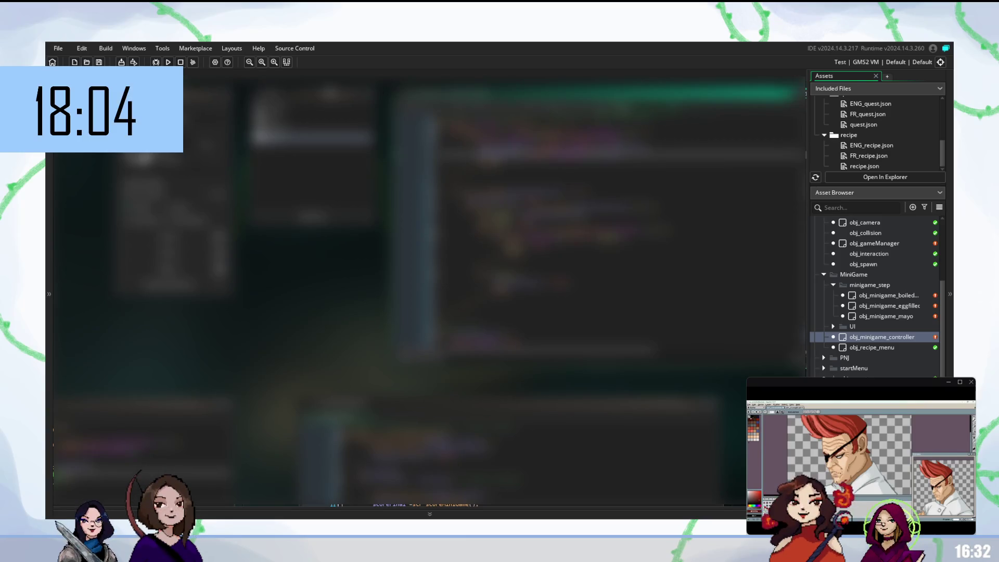